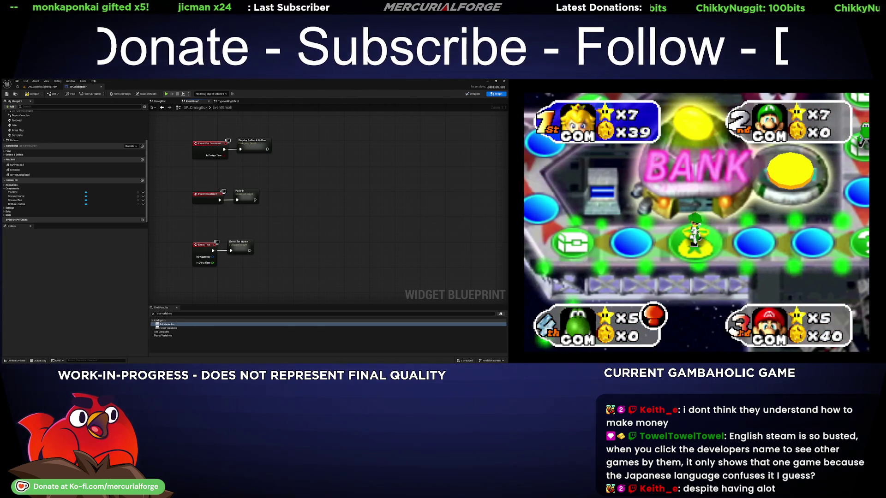
- Save all unsaved changes to the BP_DialogBox widget blueprint
key(ctrl+s)
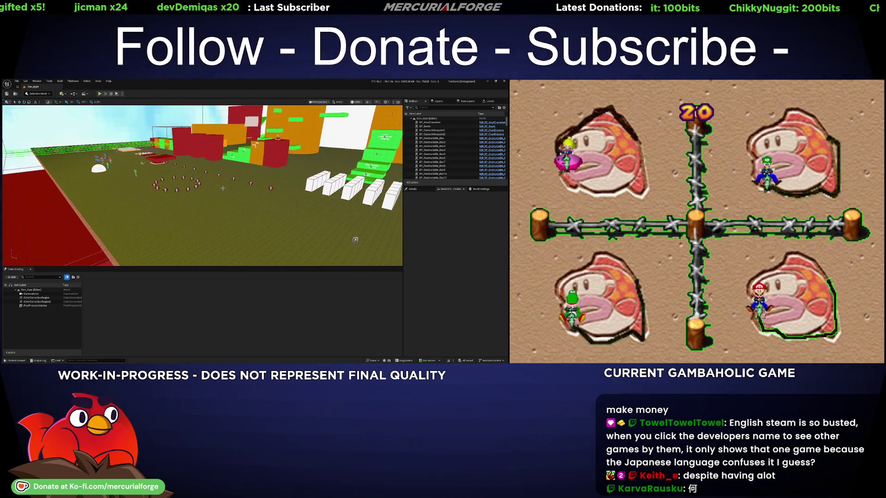
- Browse the Content Drawer to the Maps folder to reach Dev_SpookyLightingTest
click(16, 360)
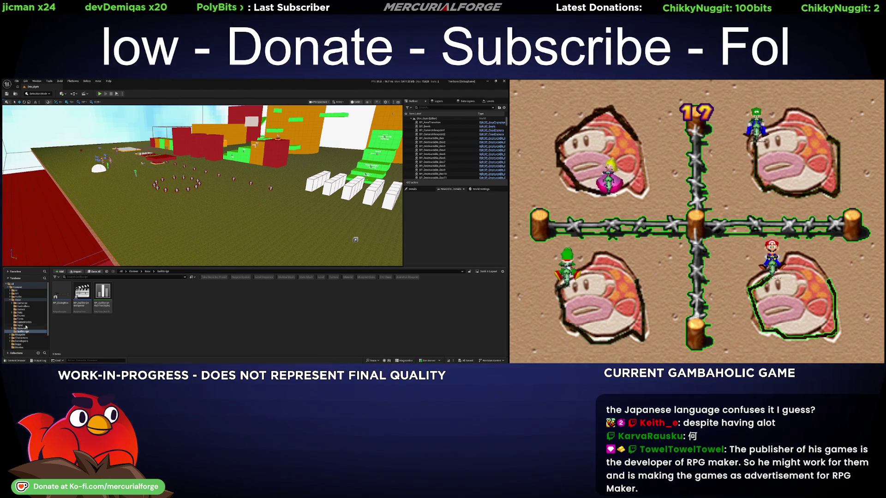
scroll(29, 330, down, 3)
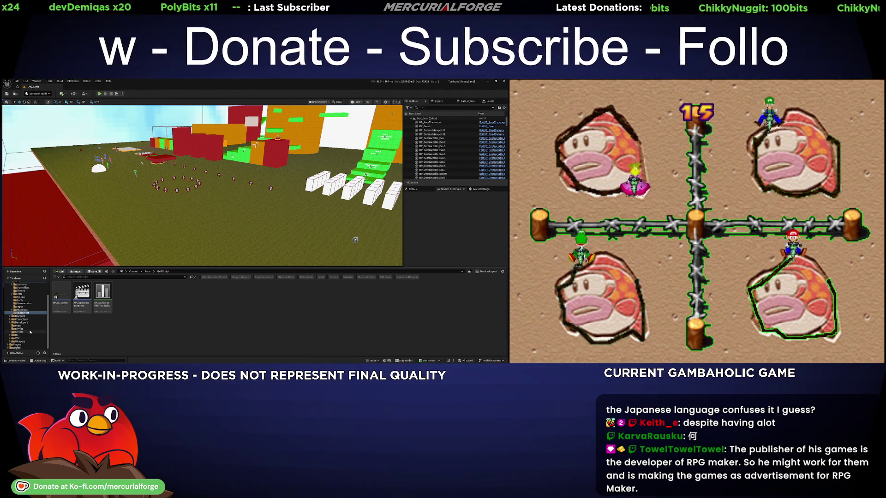
click(19, 326)
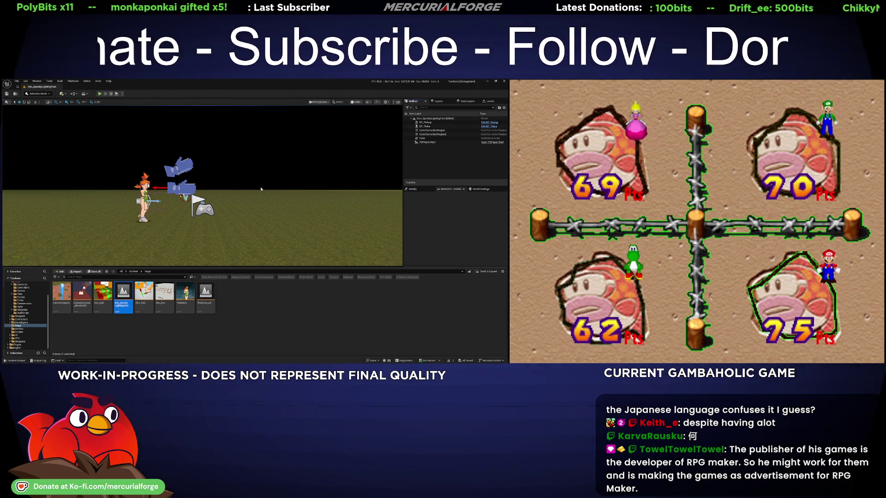
key(alt+4)
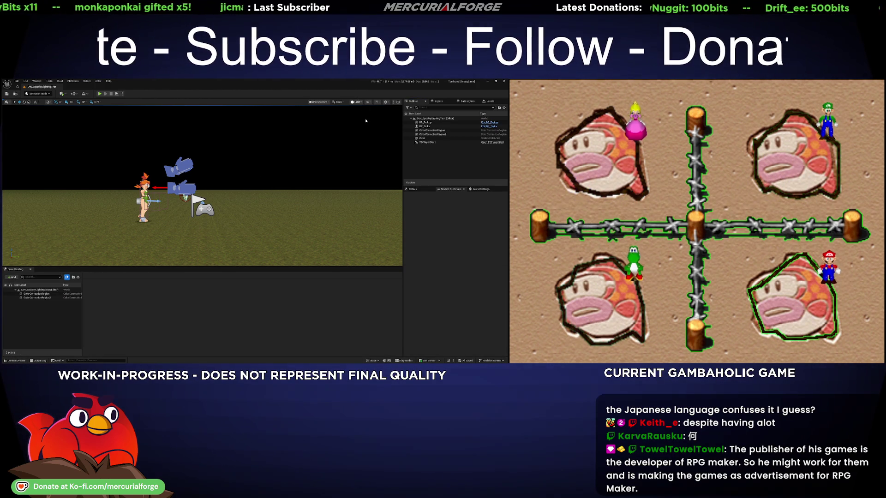
key(g)
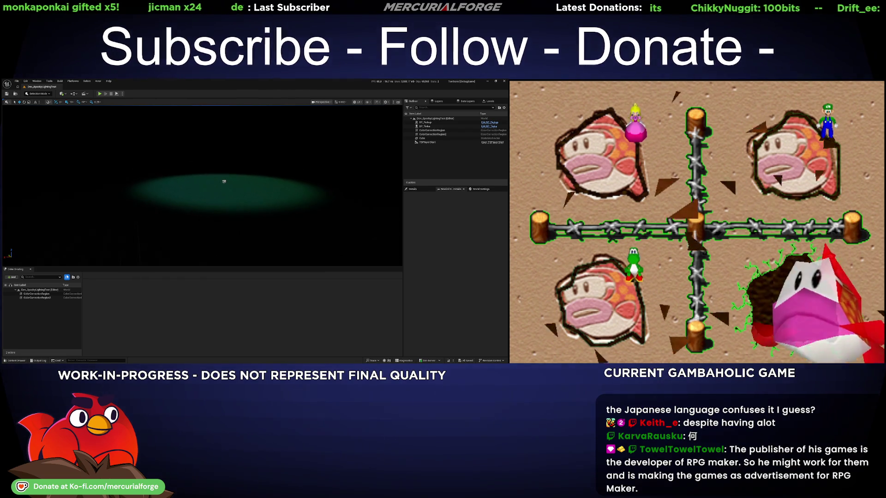
key(ctrl+space)
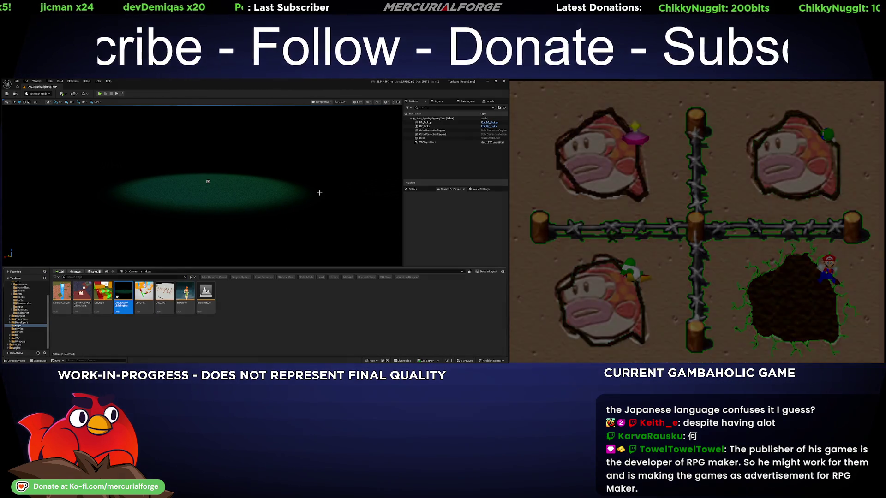
click(270, 217)
key(g)
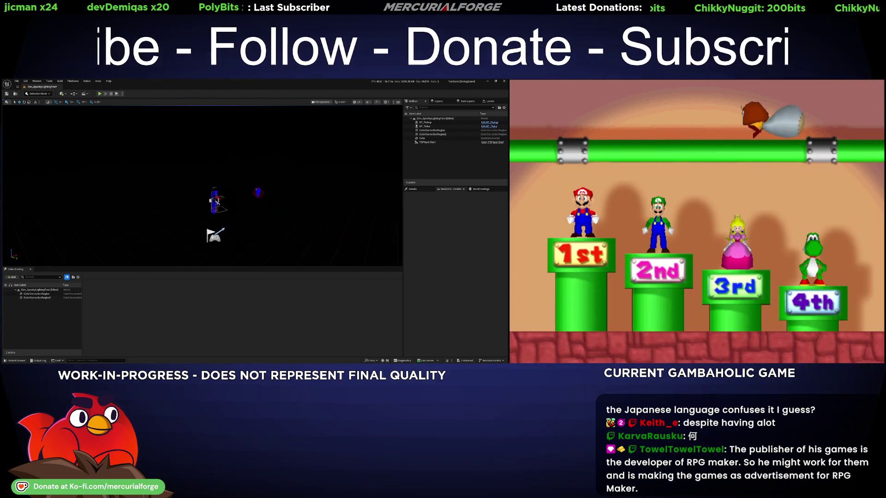
drag(344, 178, 344, 179)
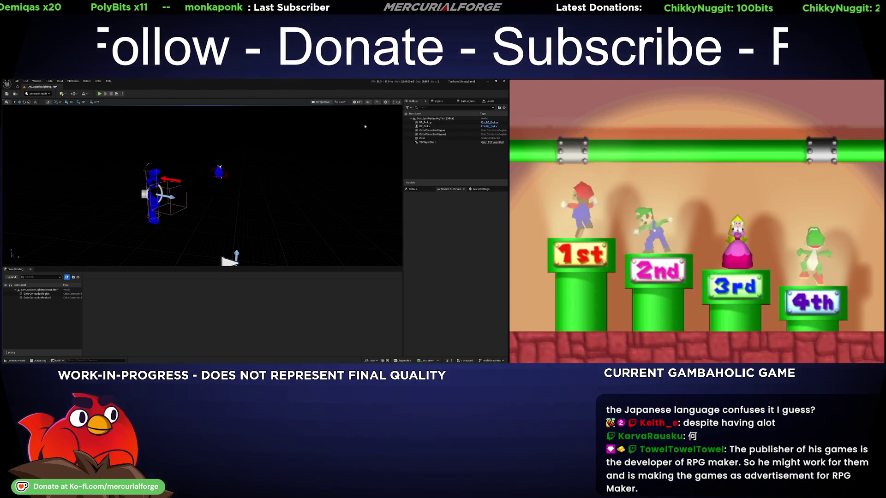
key(alt+3)
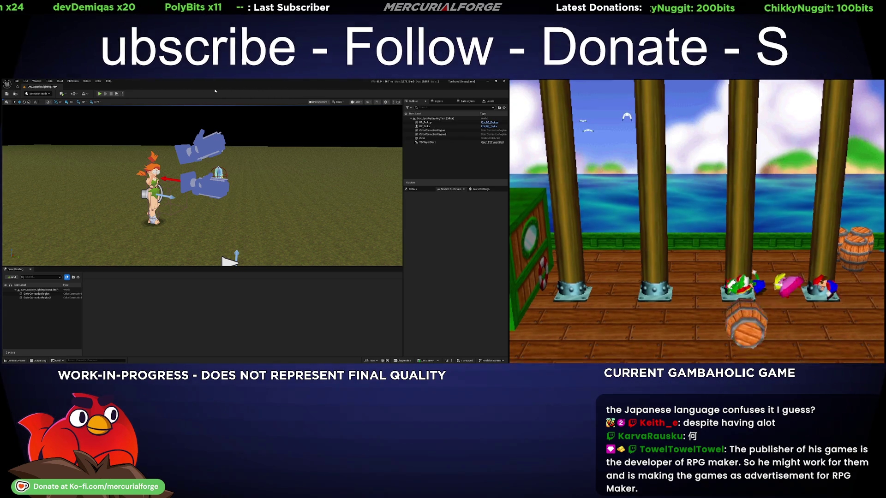
- Reframe the viewport around the character and select the floor cube
key(ctrl+space)
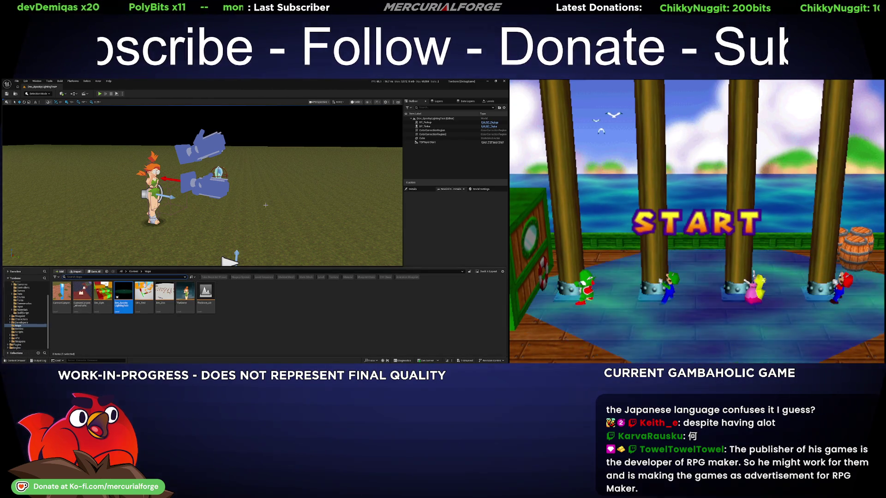
drag(265, 205, 254, 240)
key(ctrl+space)
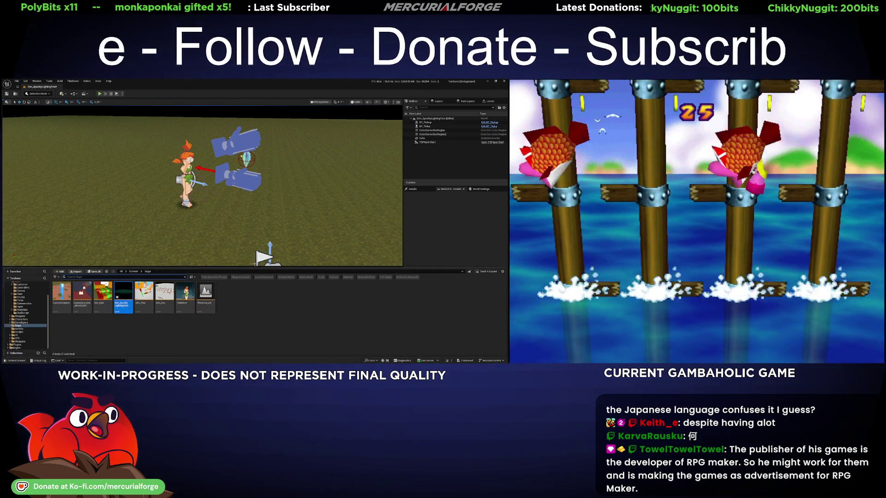
key(ctrl+space)
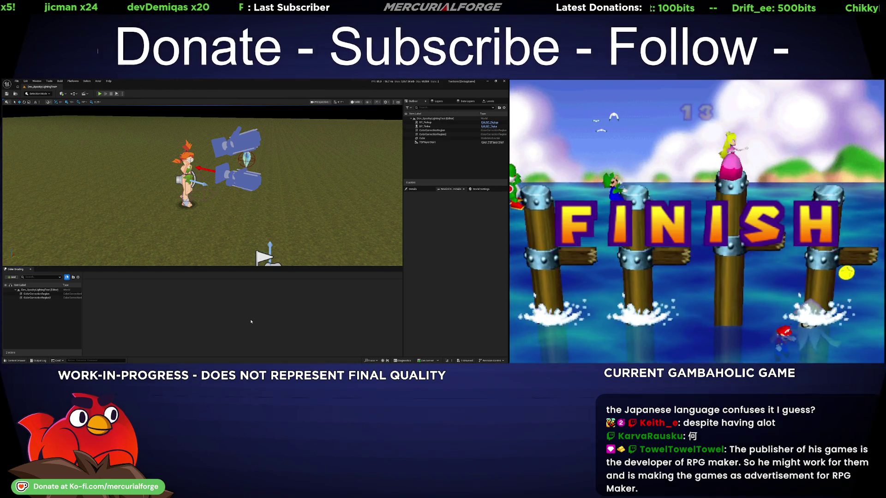
key(ctrl+space)
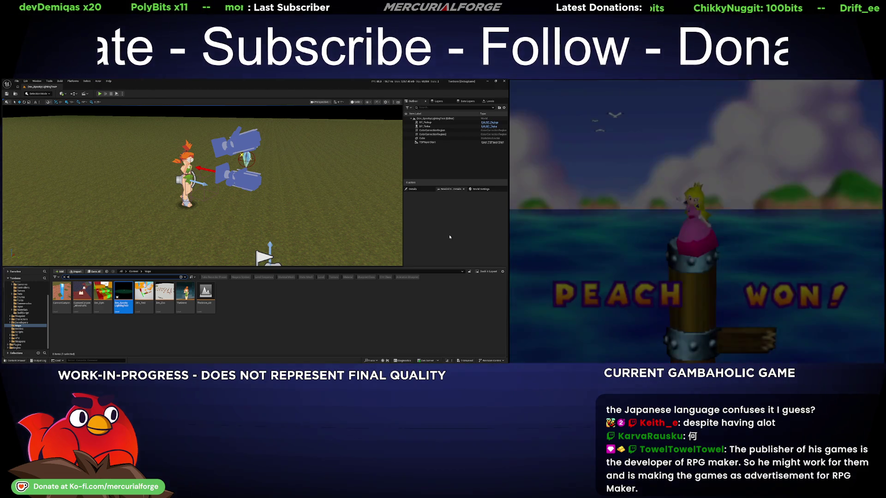
click(452, 232)
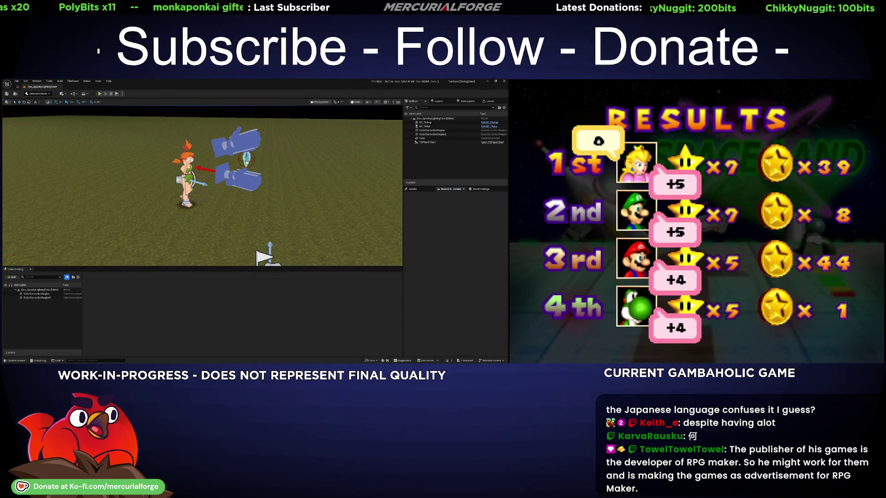
double_click(223, 80)
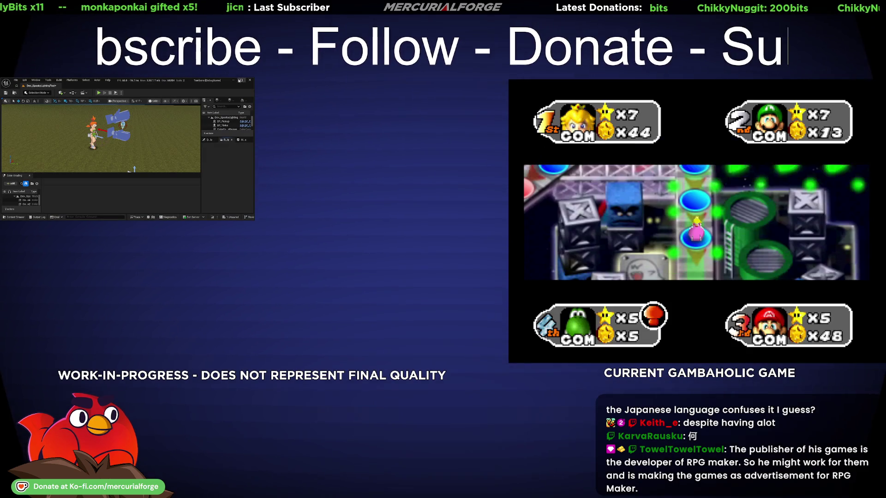
double_click(224, 80)
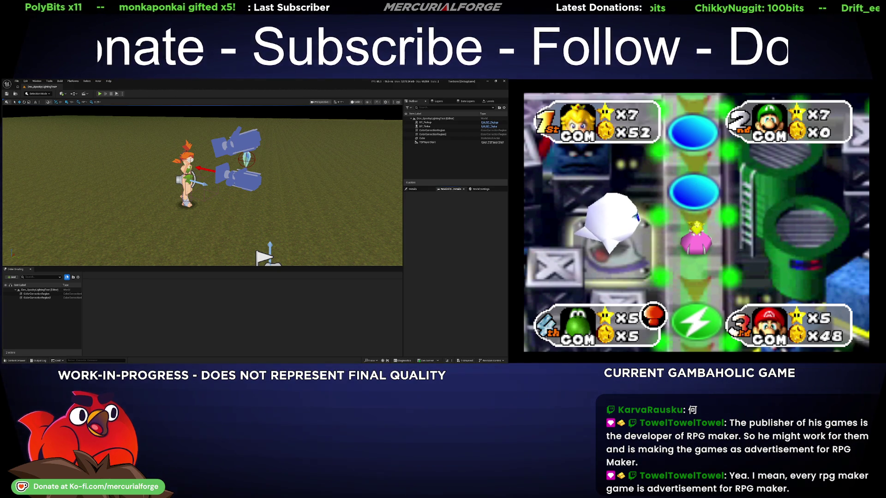
click(225, 231)
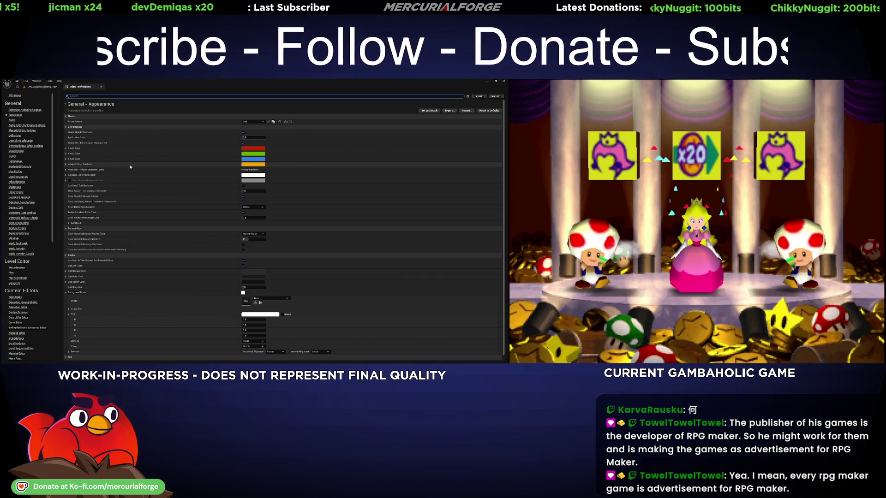
- Search the keyboard shortcuts for 'pie play' and bind Gamepad Special Right as a second Play key
text(pie)
scroll(125, 172, down, 5)
text(play)
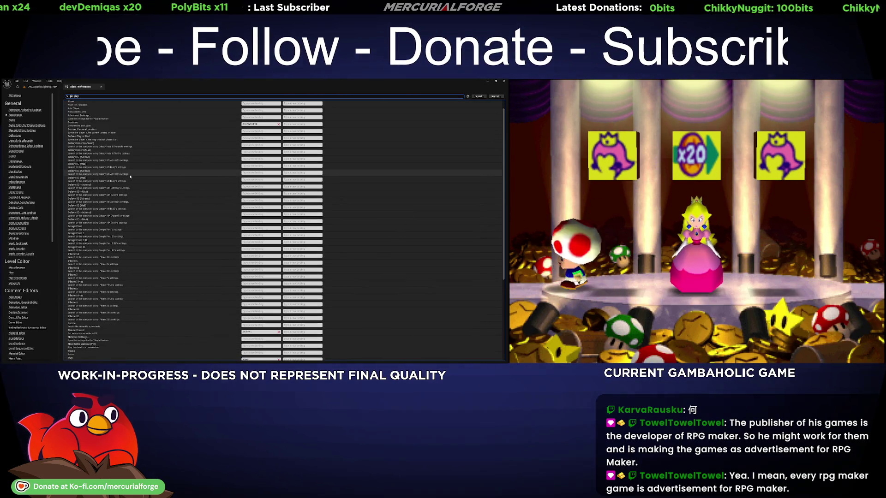
scroll(175, 268, down, 5)
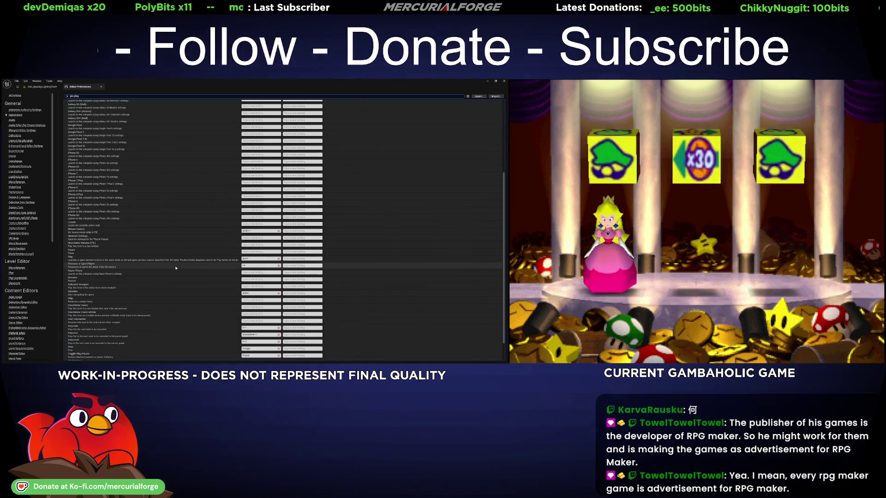
click(302, 259)
- Close Editor Preferences and start a Play-in-Editor session of the level
scroll(287, 318, down, 2)
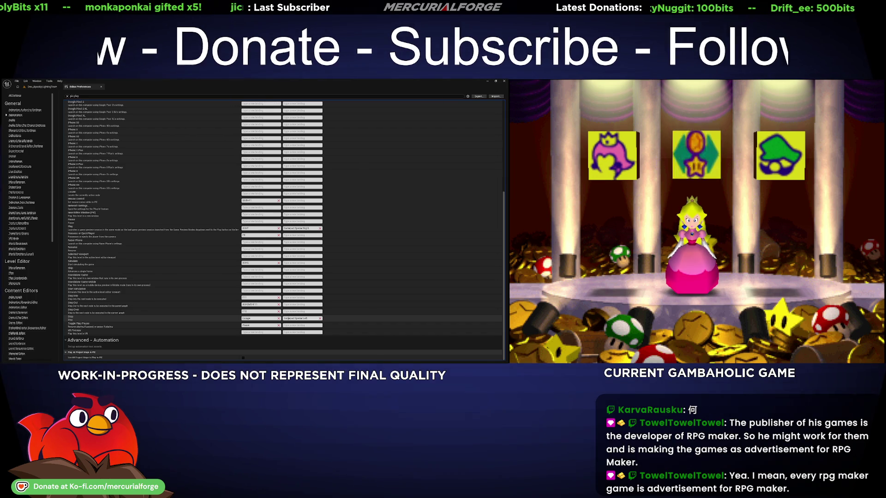
click(102, 87)
key(alt+p)
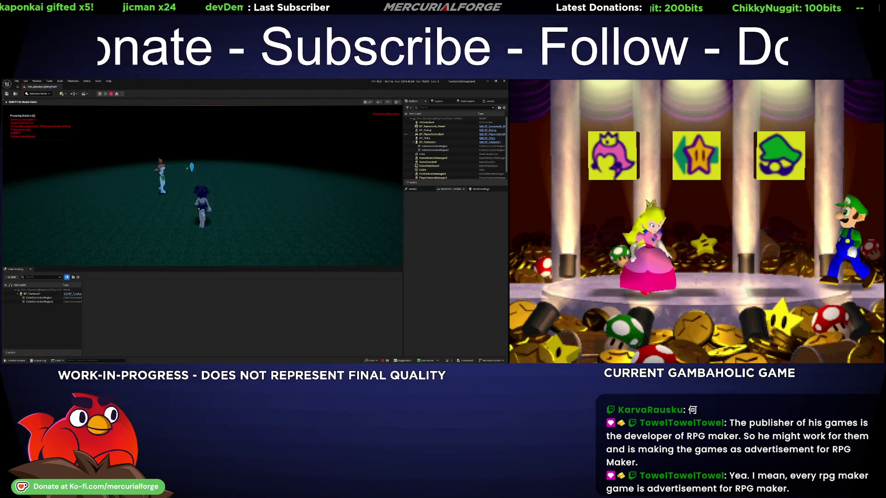
- Walk the character forward, trigger the Tinka dialogue with E, then stop the test play
key(w)
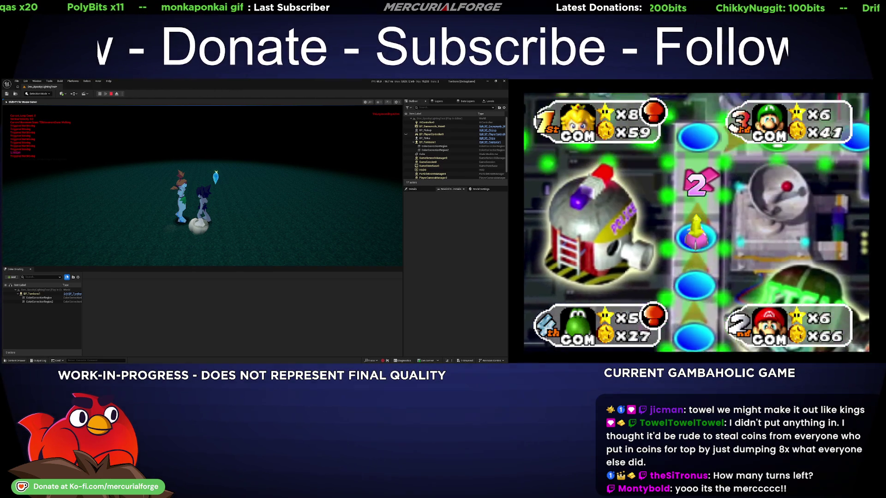
key(e)
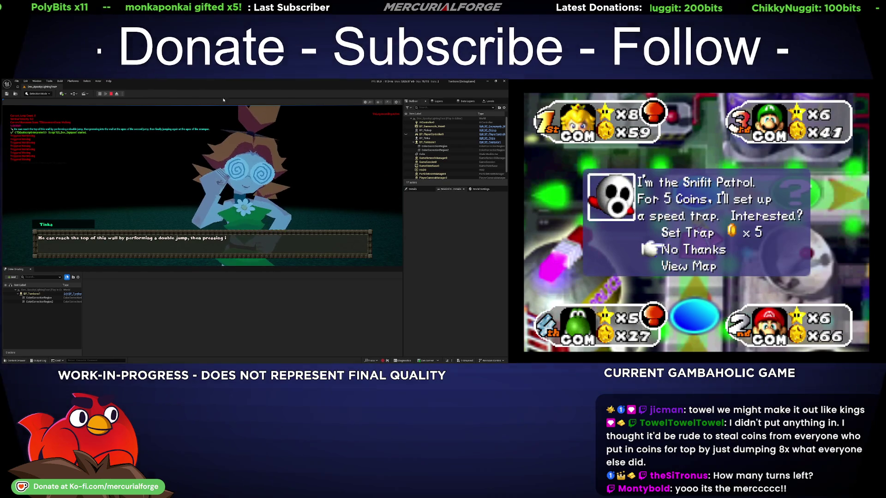
key(Escape)
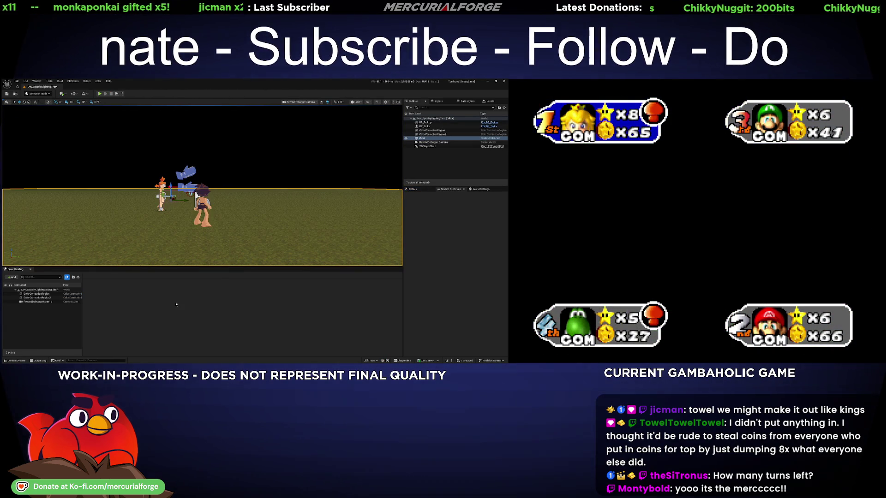
- Clear the content search, browse through Characters to the QuillScript folder, and open BP_DialogBox
key(ctrl+space)
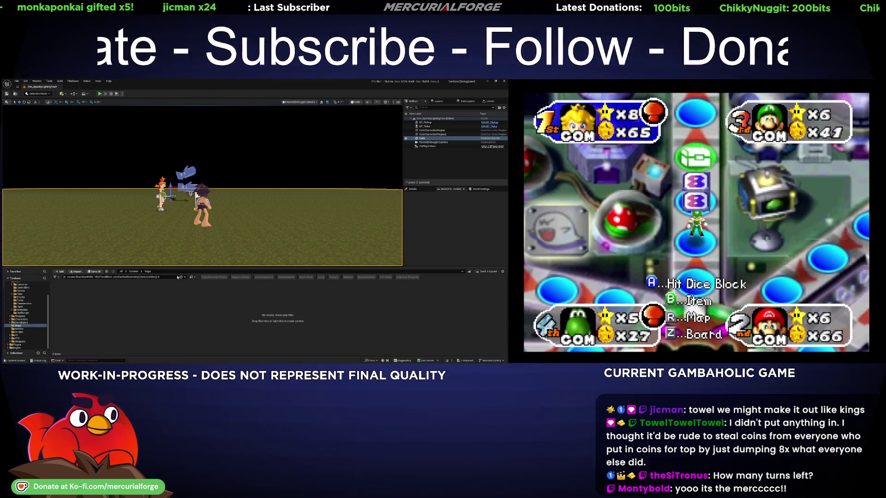
click(176, 277)
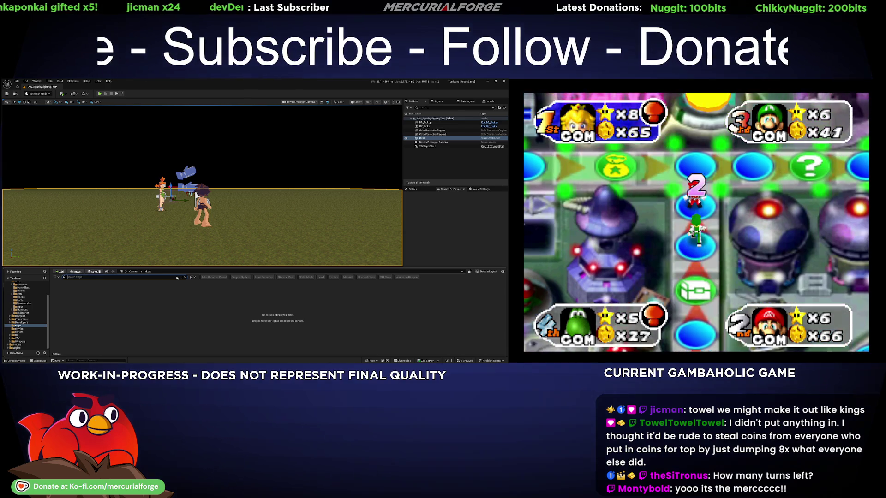
click(21, 317)
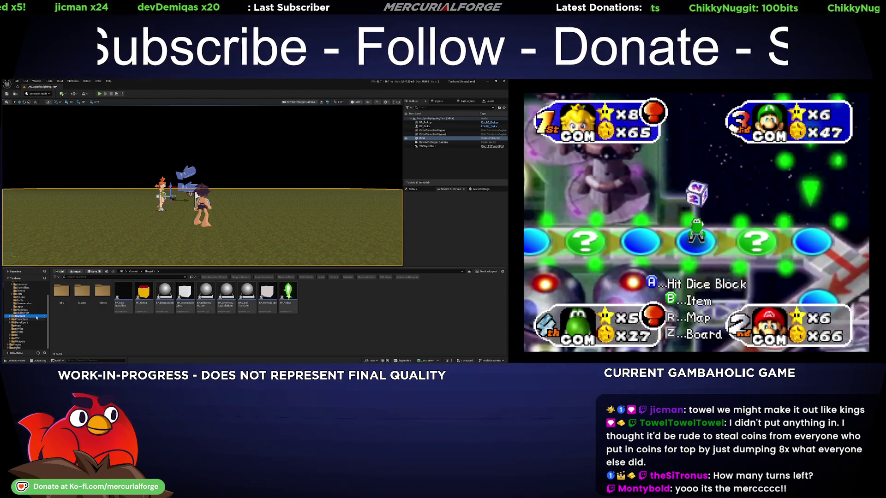
click(22, 319)
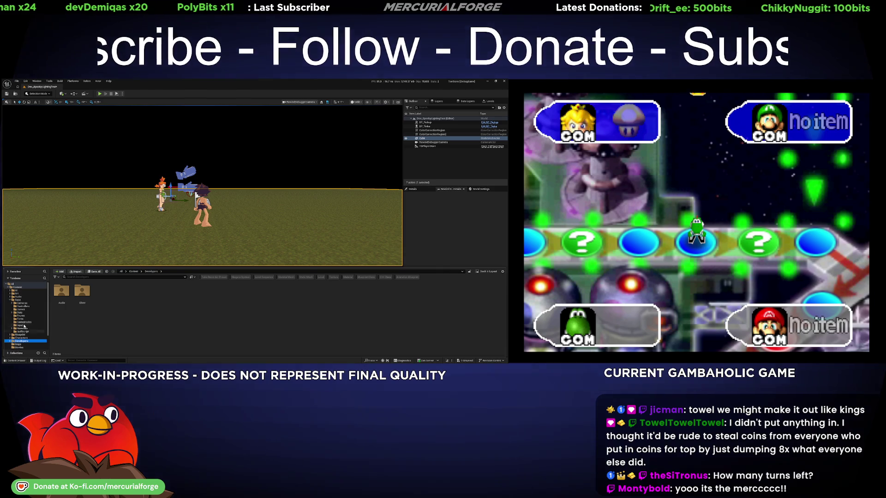
click(23, 332)
click(63, 295)
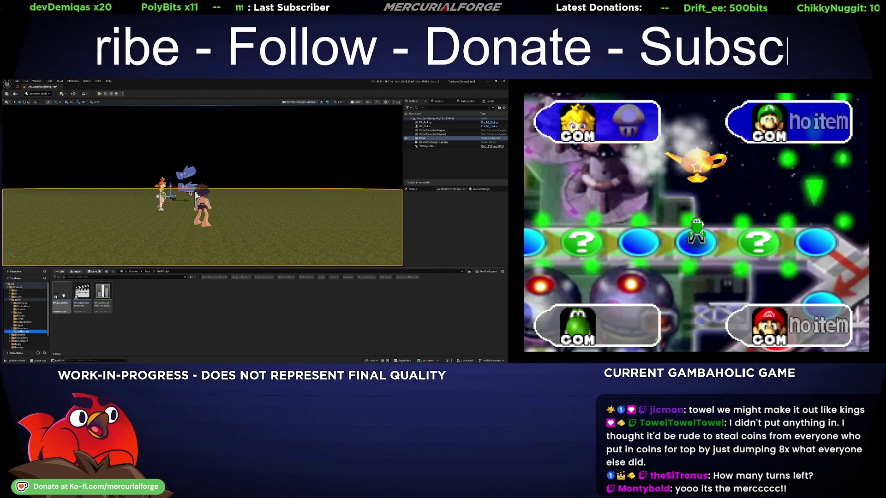
click(238, 89)
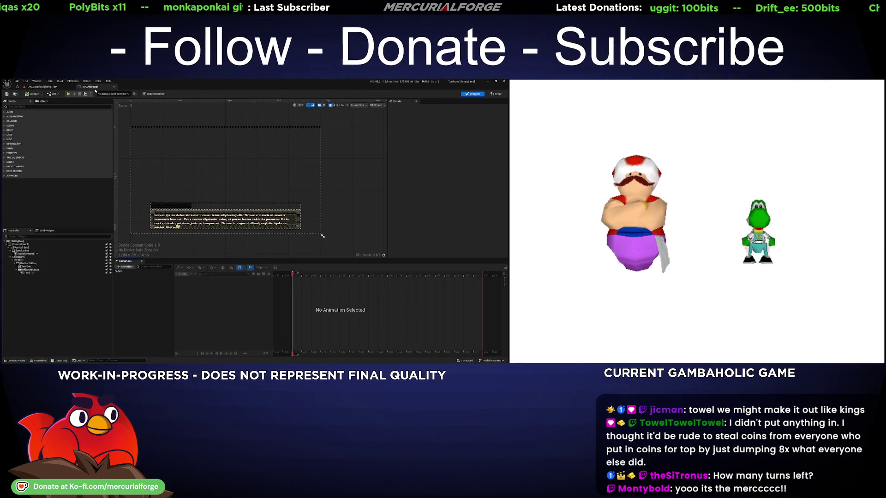
click(496, 94)
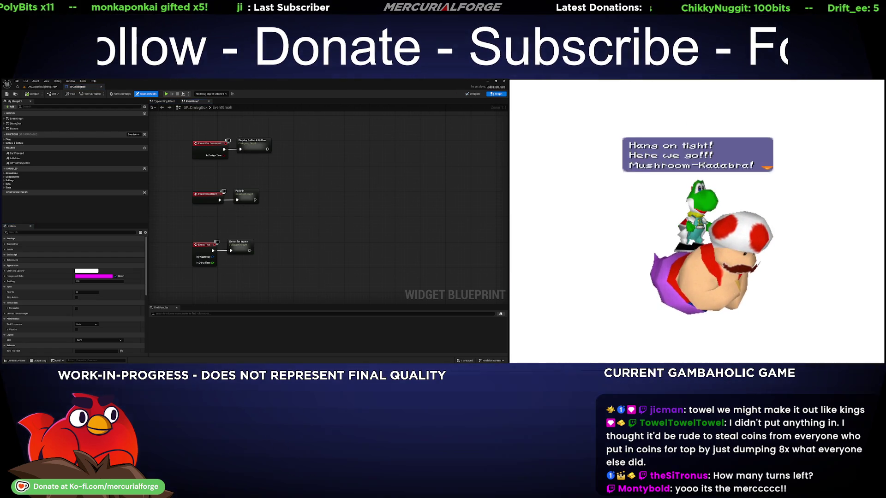
click(471, 94)
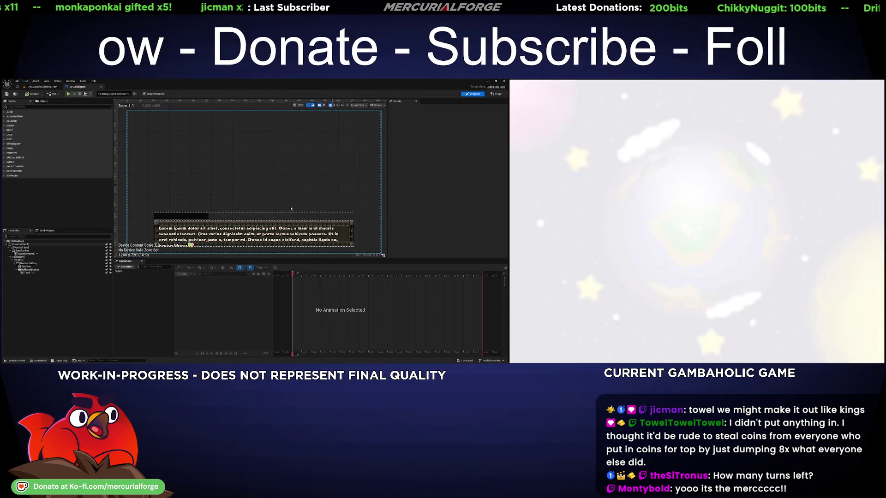
click(31, 266)
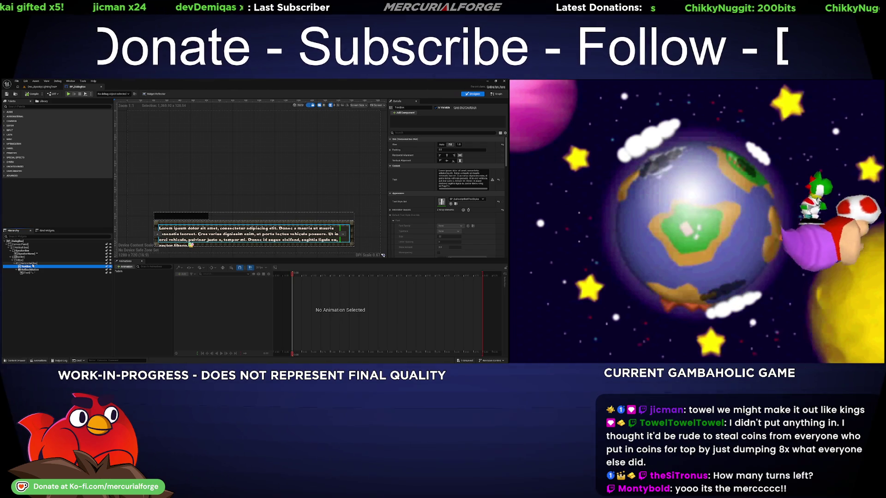
key(Up)
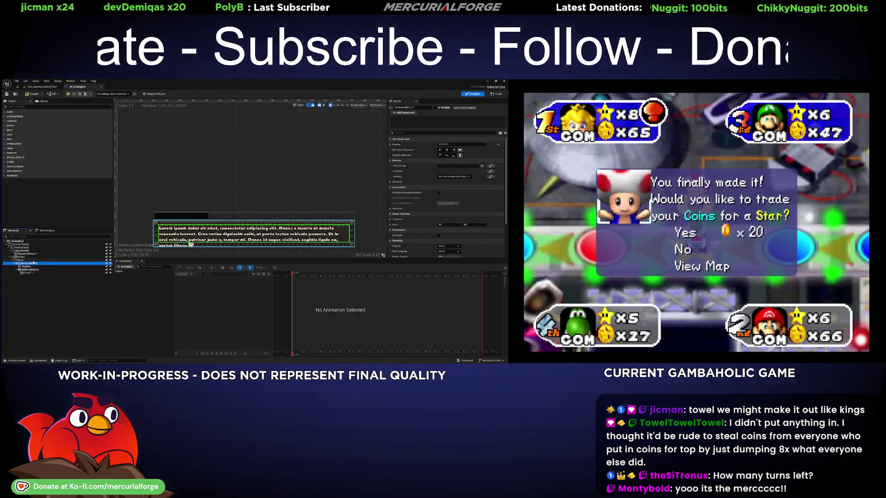
key(Up)
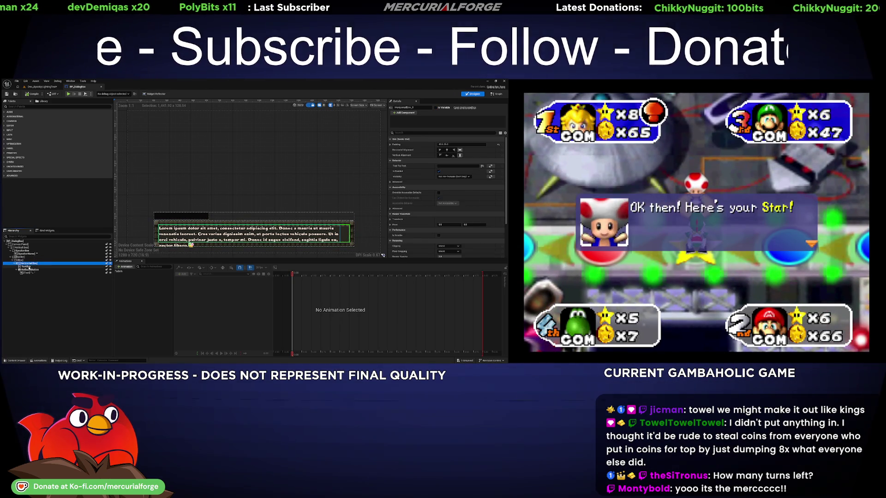
click(33, 263)
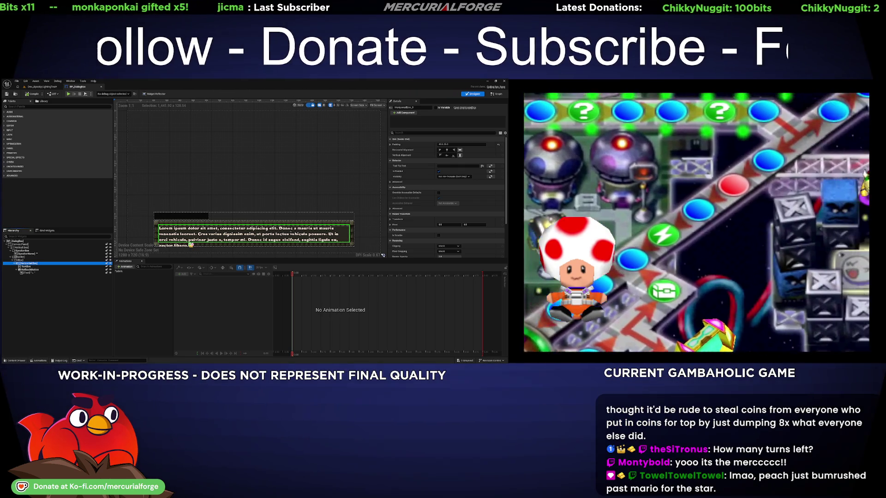
- Leave the widget's Canvas Panel for Dev_SpookyLightingTest, deselect the Cube, and start a test play
click(241, 182)
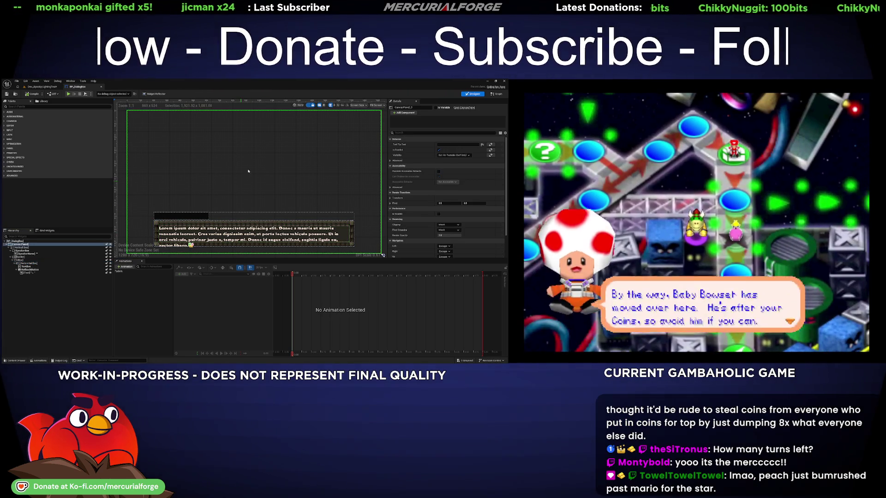
click(44, 87)
key(Escape)
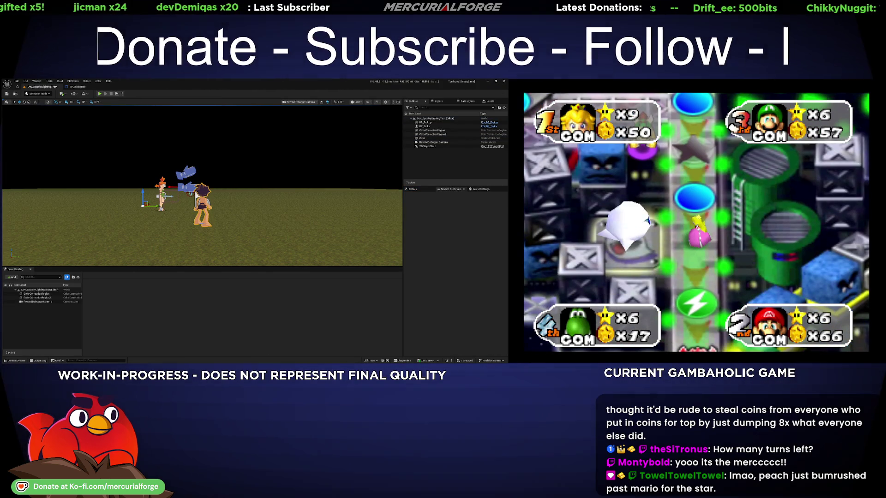
key(alt+p)
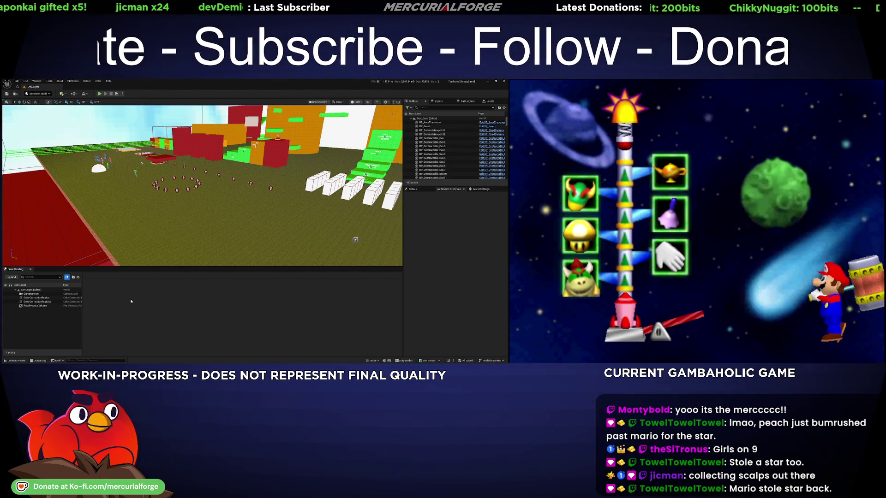
- Open BP_DialogBox from the Content Drawer and view its event graph
key(ctrl+space)
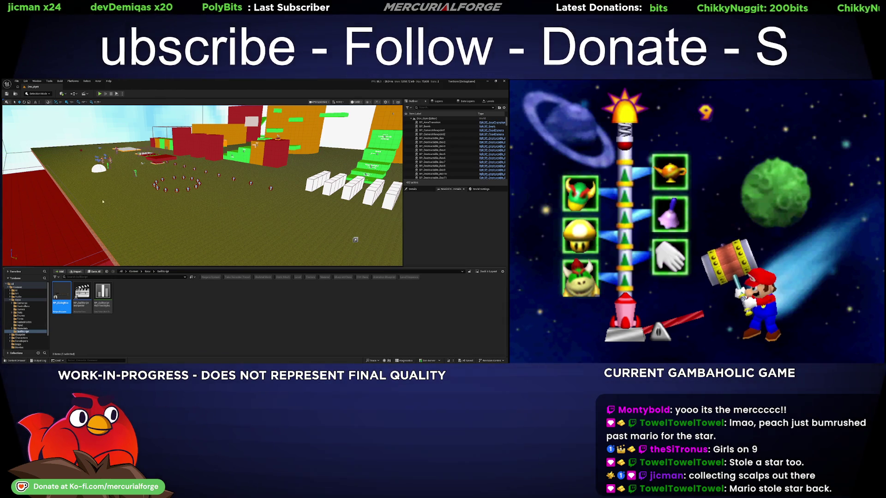
key(ctrl+space)
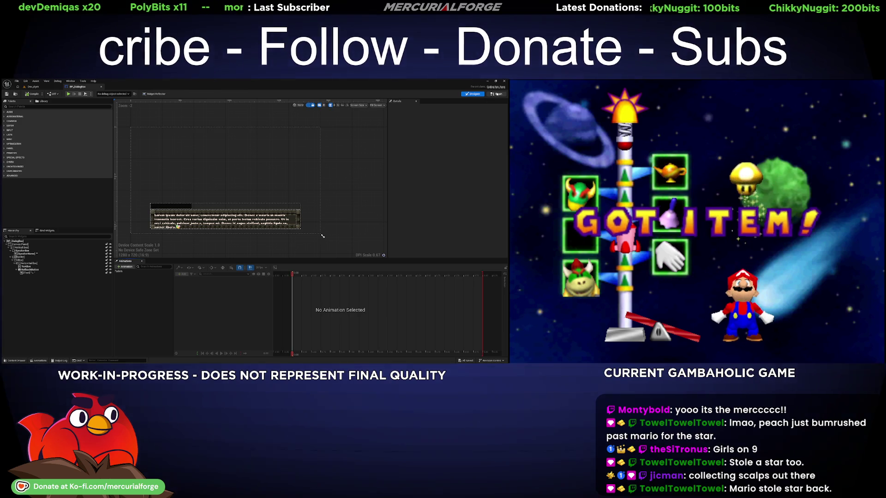
click(496, 94)
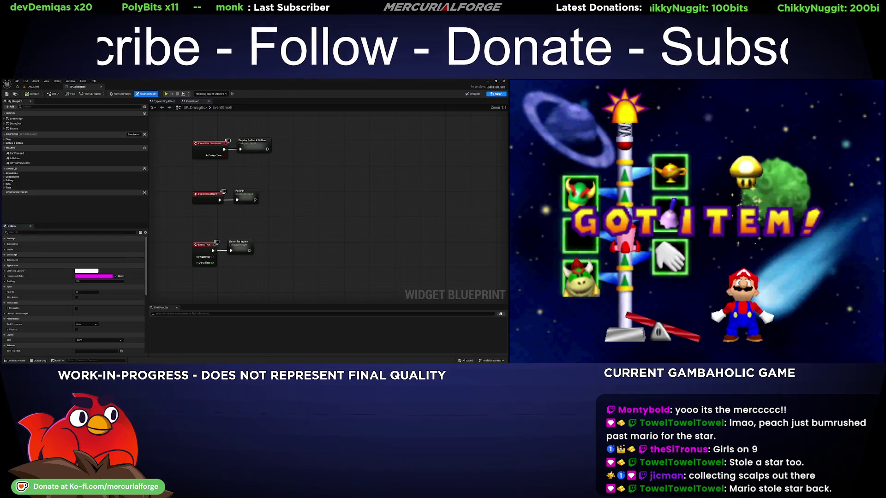
- Switch to the Dev_Gym level, select a Cube, and start a test play
click(34, 86)
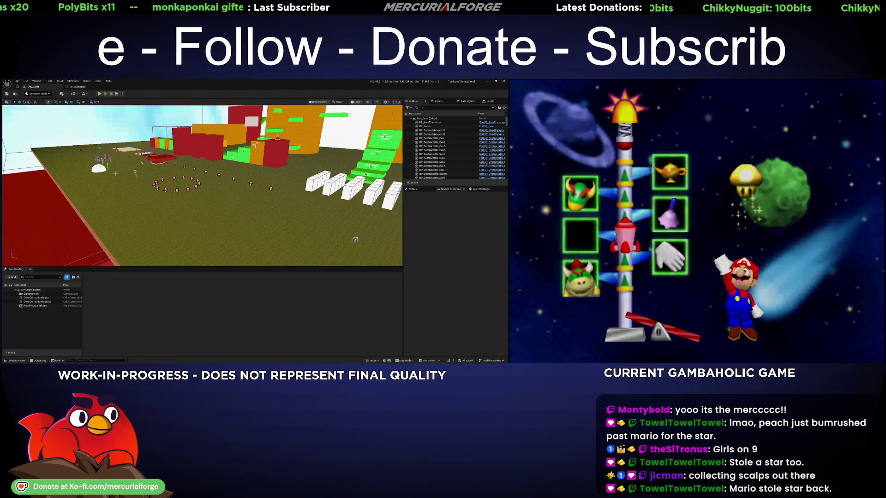
click(241, 152)
key(alt+p)
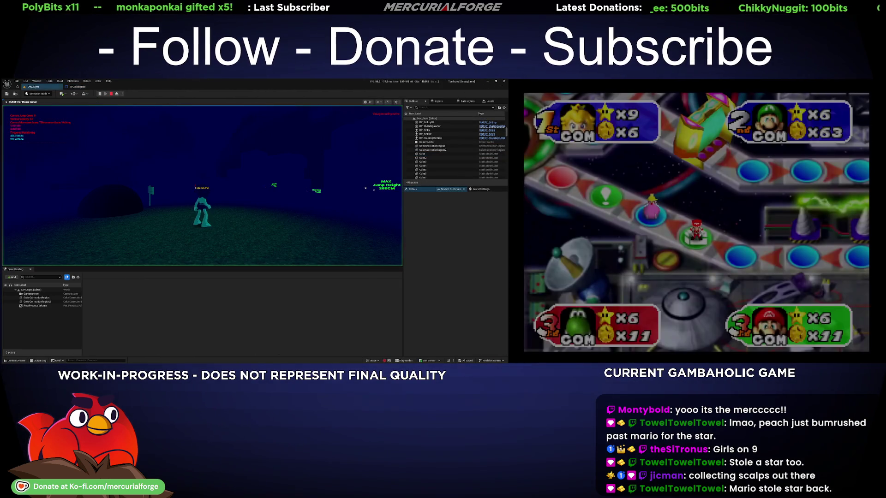
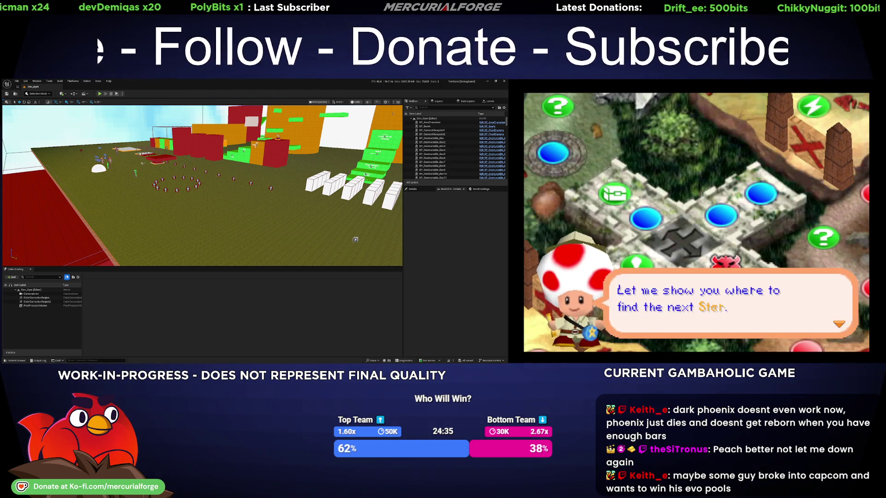
- Open the BP_DialogBox widget blueprint from the Content Drawer to show its lorem ipsum dialog layout
key(ctrl+space)
click(60, 295)
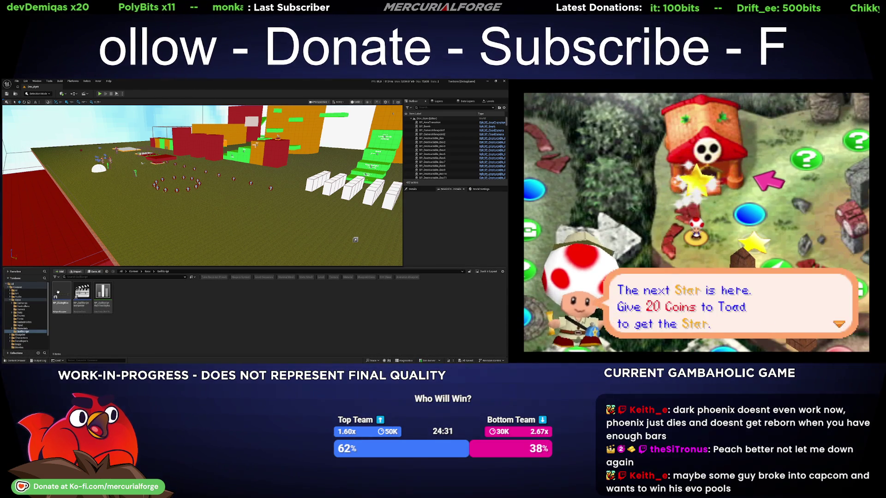
key(ctrl+space)
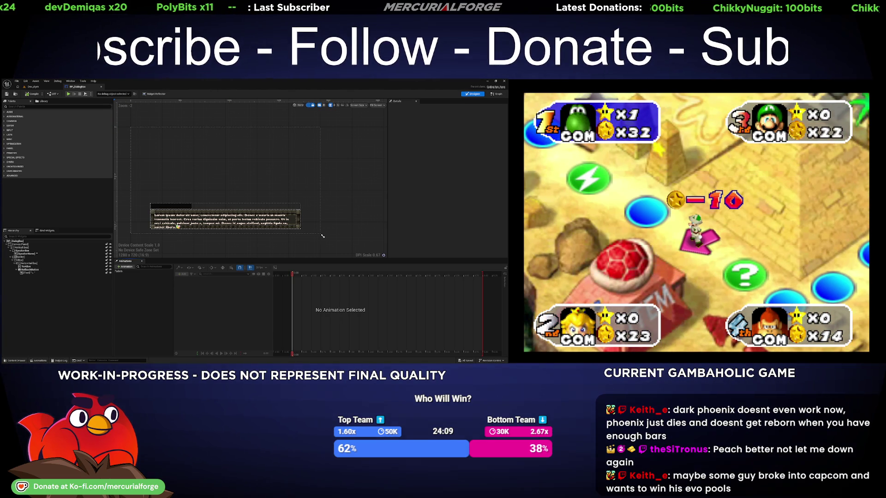
- Switch BP_DialogBox to its Graph view and look over the Typewriting Effect graph
click(494, 94)
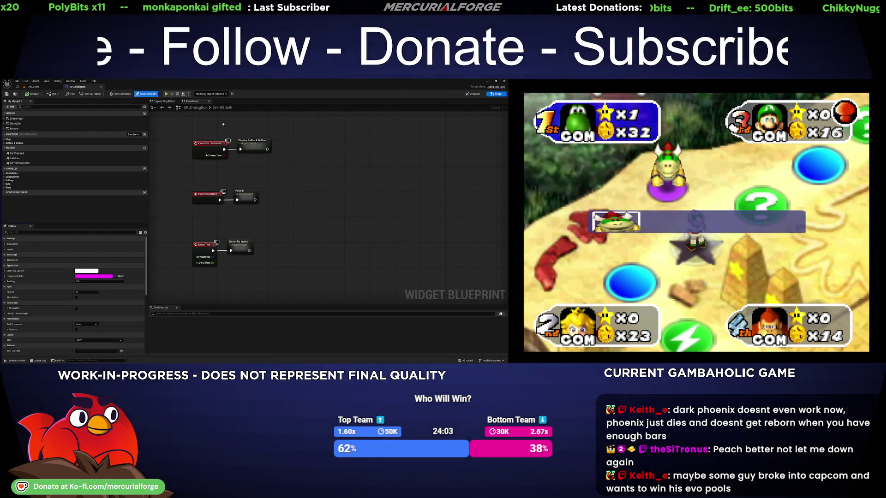
click(170, 101)
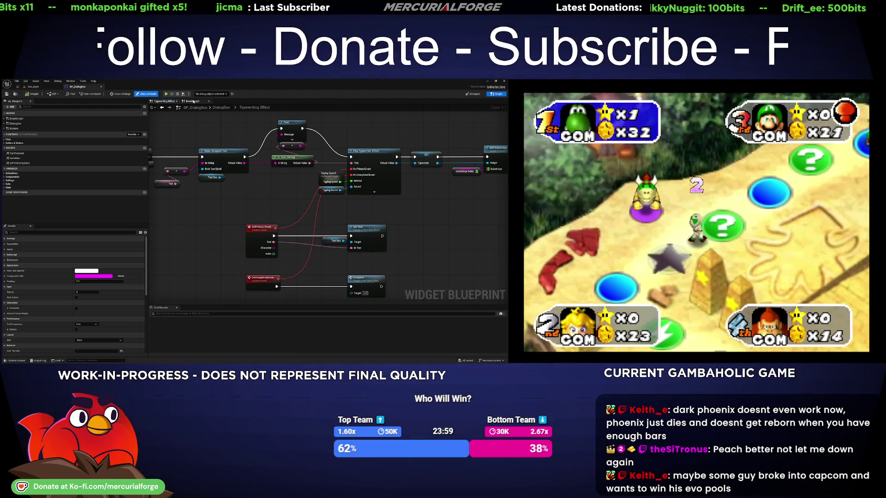
click(193, 101)
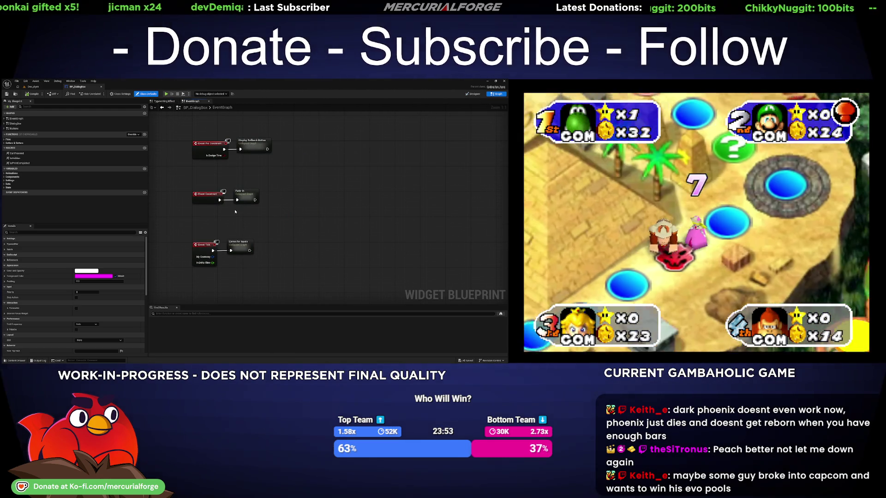
- Expand EventGraph and DialogBox in My Blueprint and open the Set Variables collapsed graph
click(9, 123)
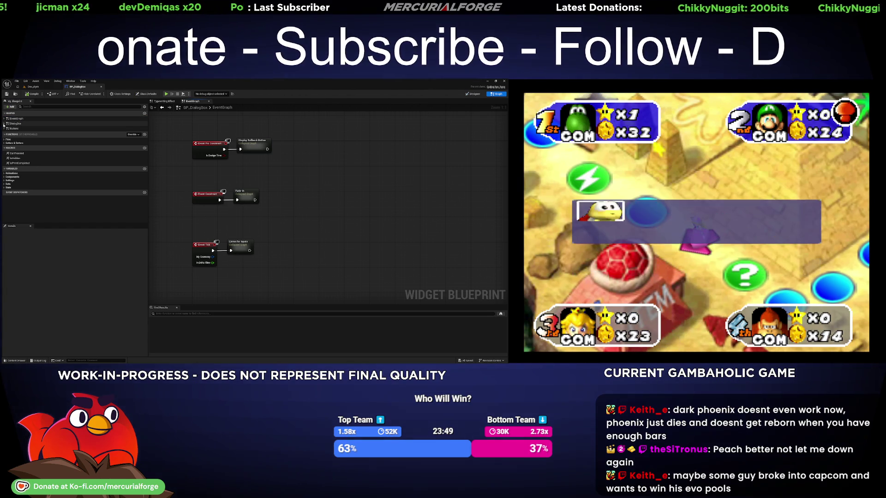
click(5, 118)
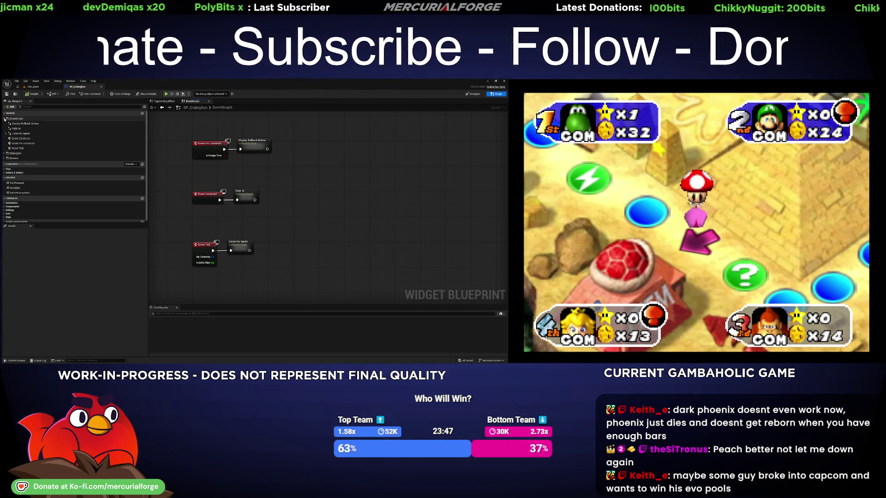
click(5, 118)
click(5, 123)
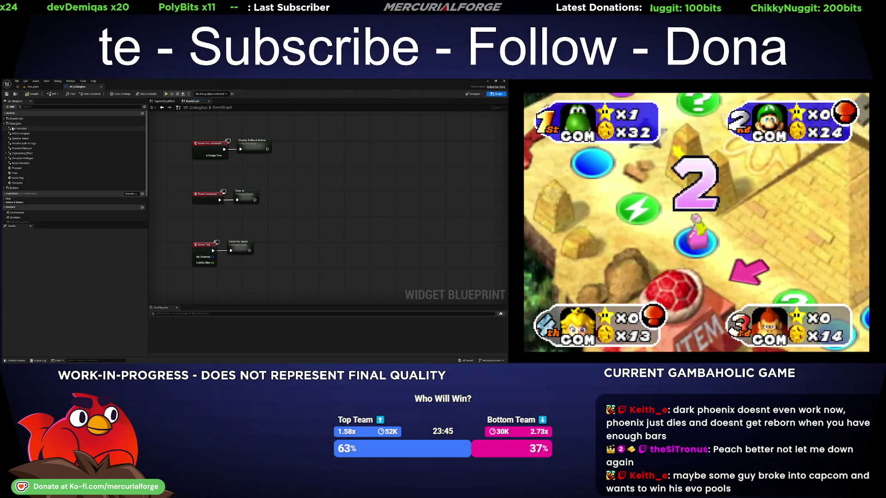
double_click(17, 128)
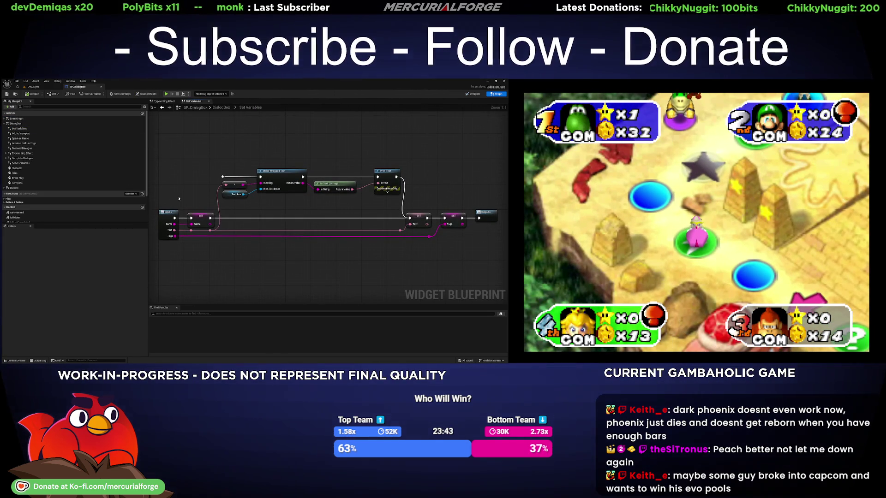
- Check the Buttons graph, then return to DialogBox and select the Set Variables–Print node chain
double_click(23, 124)
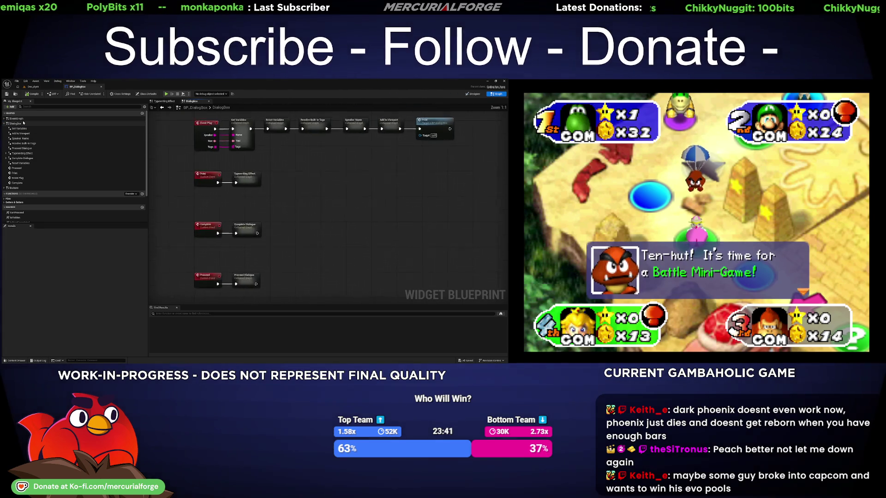
double_click(21, 188)
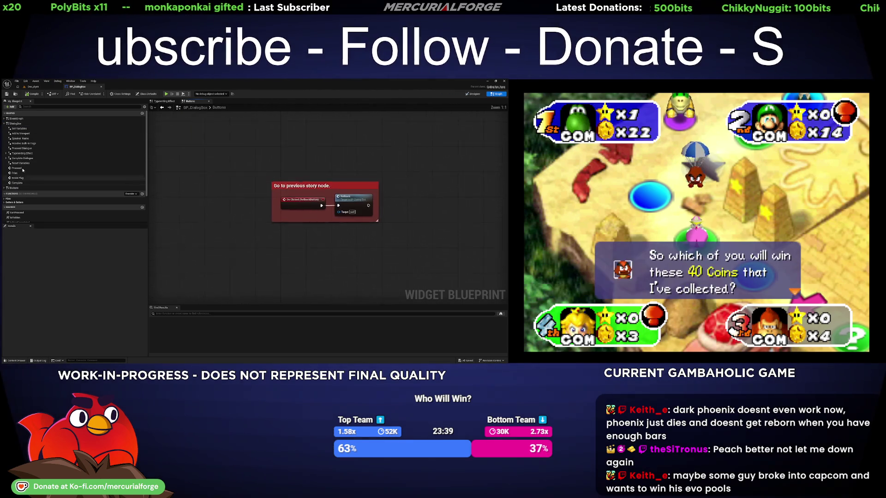
double_click(16, 123)
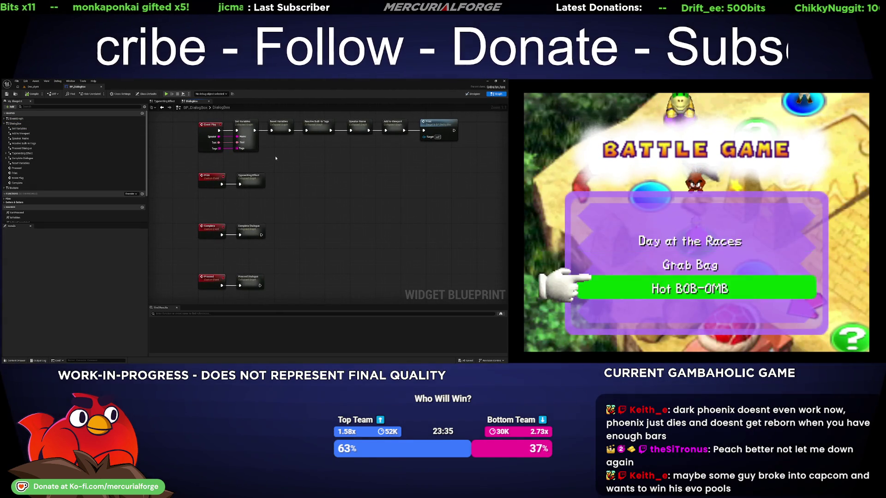
drag(443, 192, 226, 162)
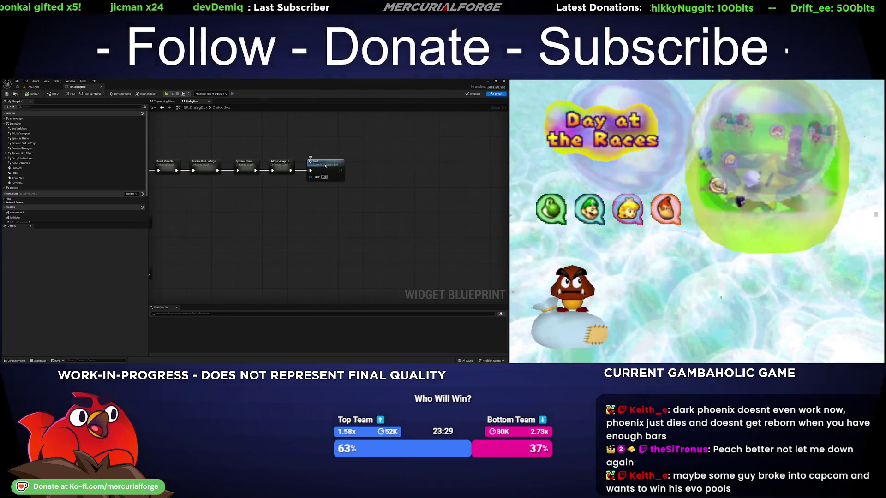
- Jump to the Print event and move the Typewriting Effect node further right of it
double_click(325, 165)
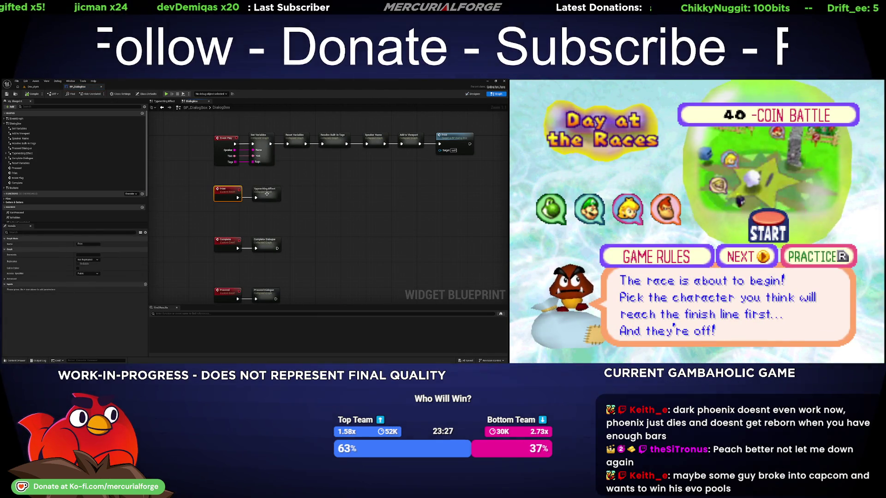
click(267, 195)
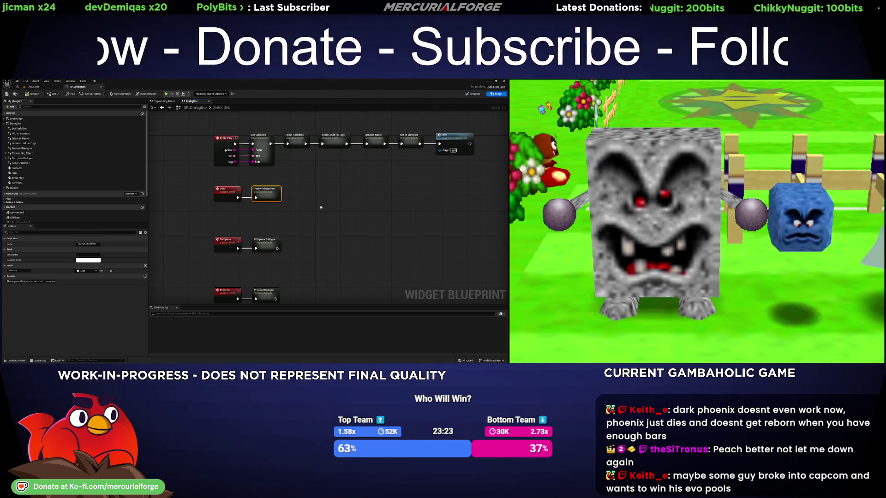
drag(321, 207, 294, 208)
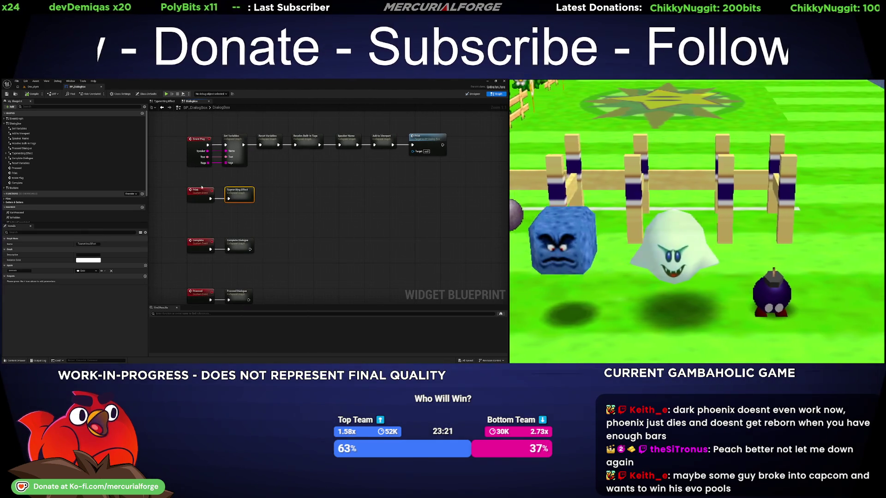
drag(238, 191, 298, 191)
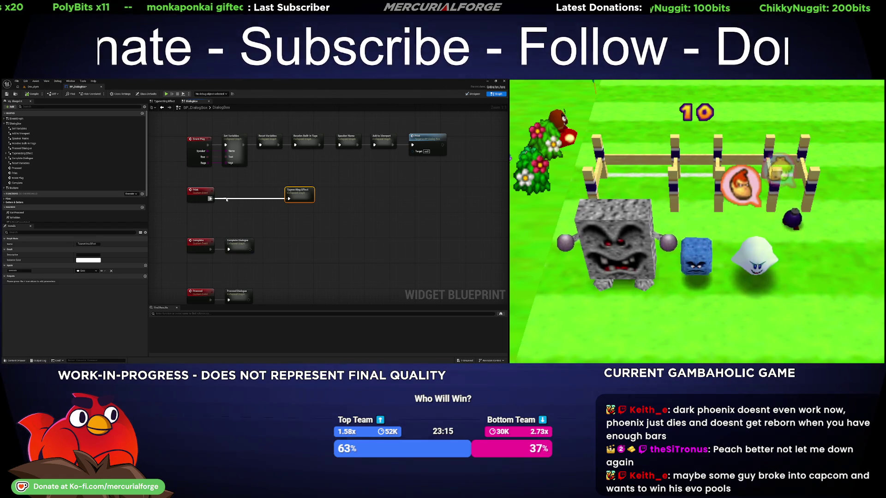
- Try a Do Once node after Print, delete it, and shift Typewriting Effect right
click(227, 199)
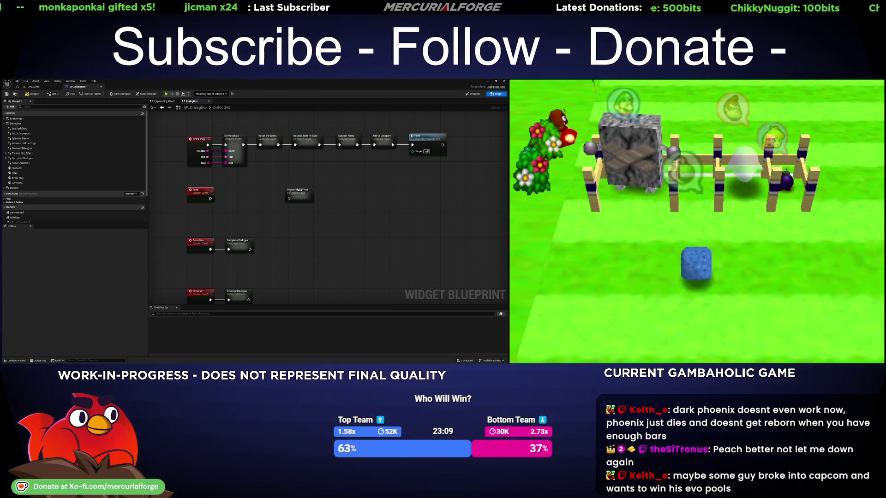
key(Delete)
click(301, 194)
drag(300, 193, 342, 194)
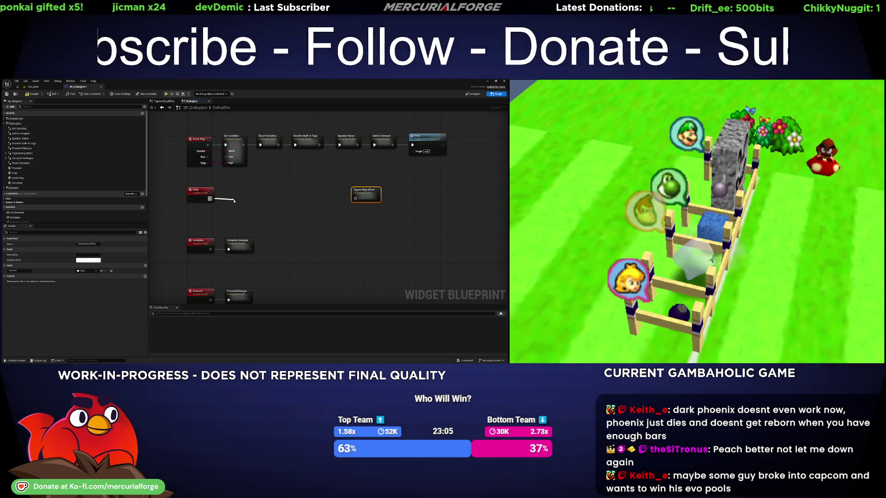
- Try and delete a Branch, move Typewriting Effect back beside Print, and open its collapsed graph
drag(234, 201, 244, 196)
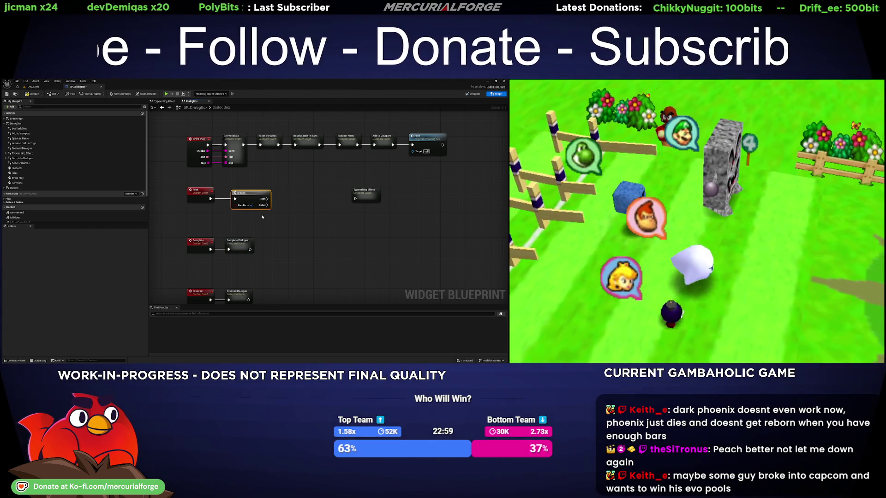
key(Delete)
drag(354, 198, 244, 191)
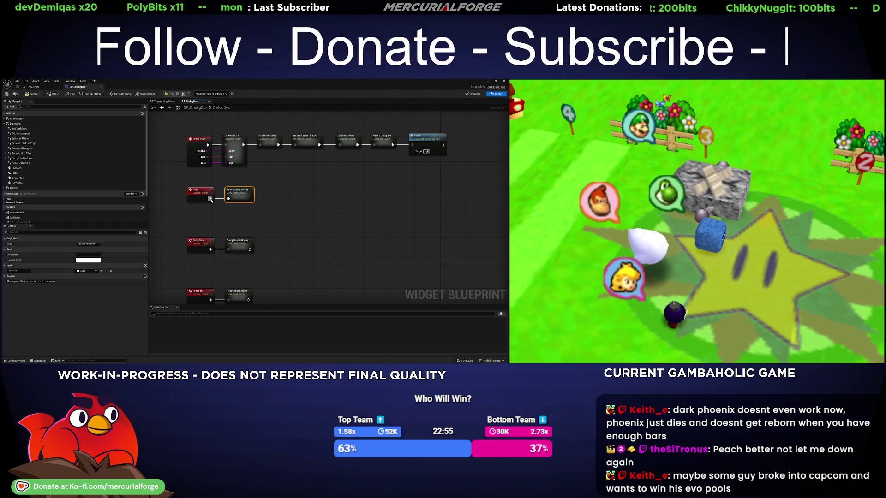
double_click(241, 192)
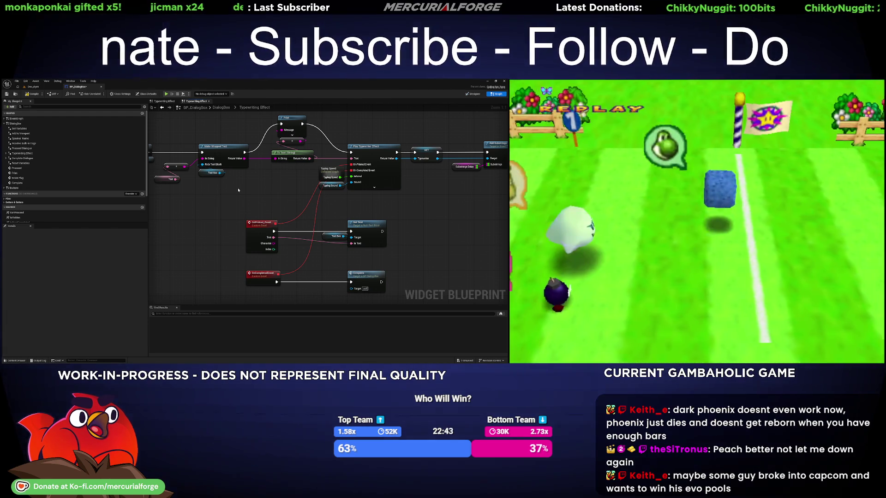
- Add a Branch after the Inputs node and promote its Condition pin to a Boolean Condition variable
mouse_move(138, 136)
mouse_down()
mouse_move(248, 167)
mouse_move(240, 198)
mouse_move(225, 199)
mouse_move(205, 184)
mouse_move(292, 182)
mouse_move(283, 195)
mouse_move(296, 193)
mouse_up()
text(branch)
key(Return)
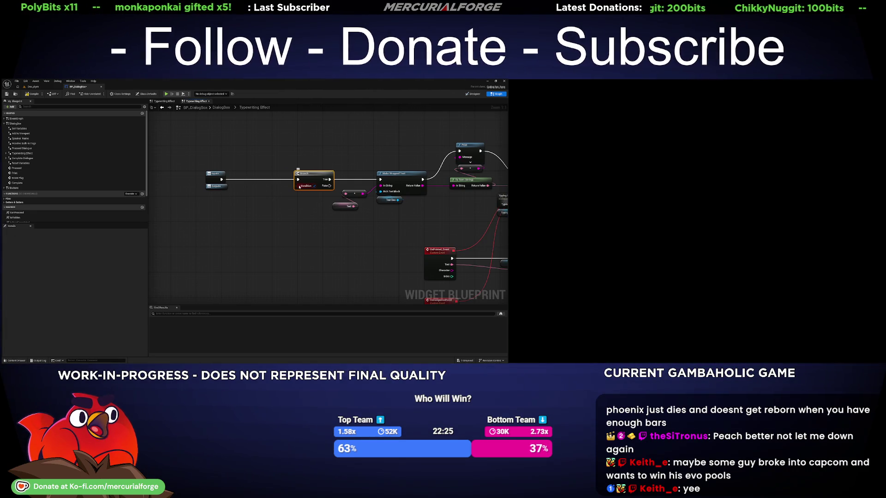
drag(298, 186, 274, 196)
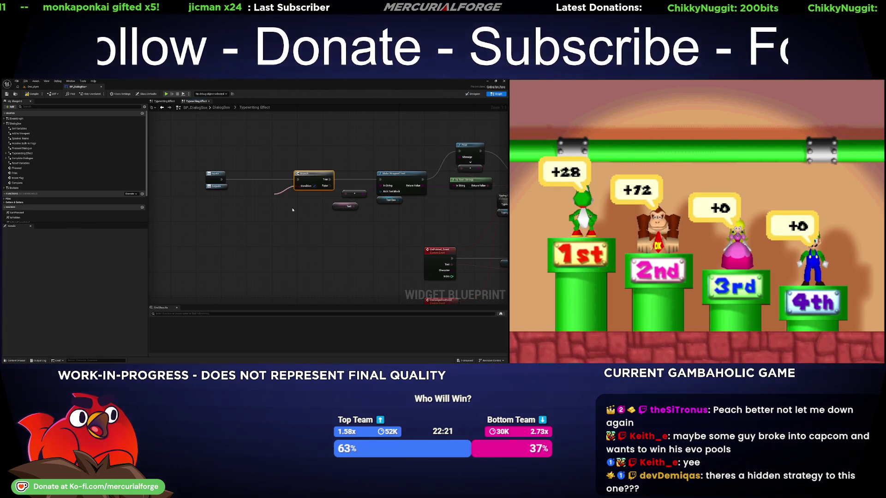
click(289, 205)
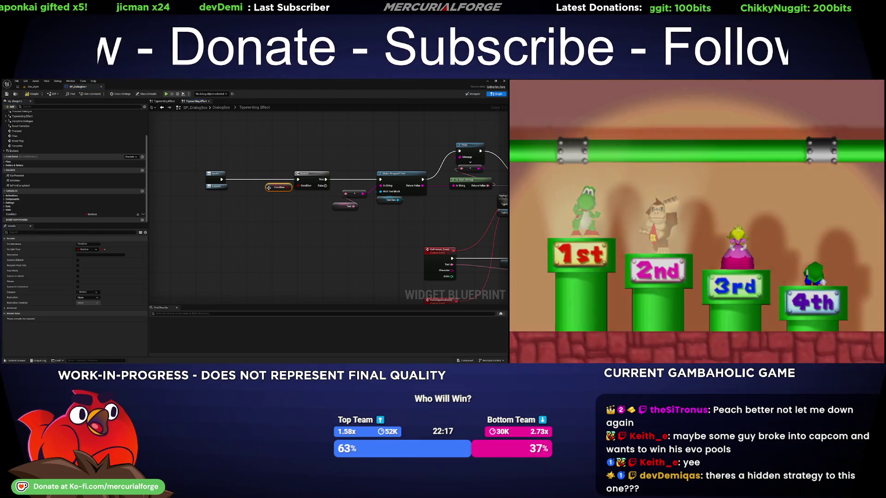
drag(269, 189, 240, 191)
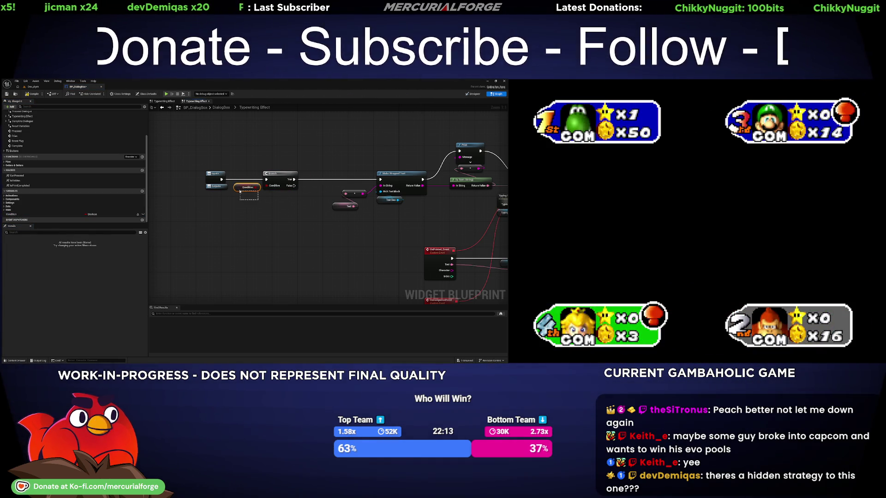
- Connect the Branch's False output to Make Wrapped Text's execution input
click(275, 204)
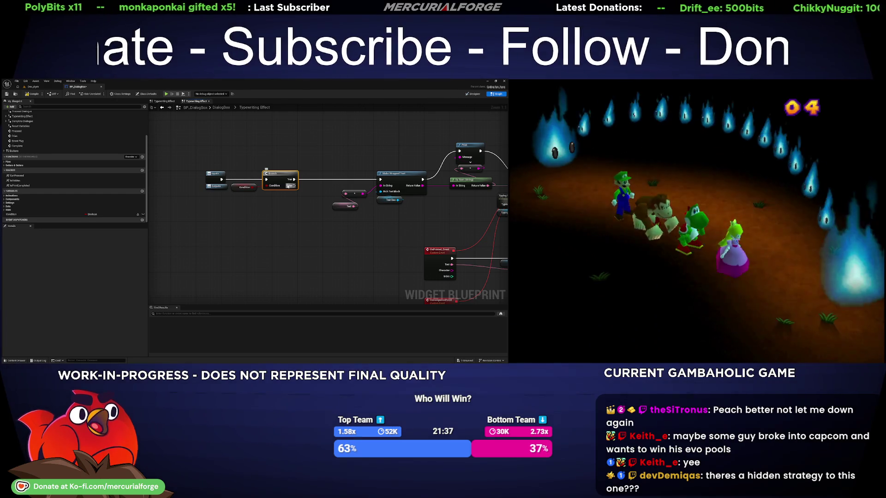
mouse_move(288, 186)
mouse_down()
mouse_move(223, 197)
mouse_move(243, 186)
mouse_up()
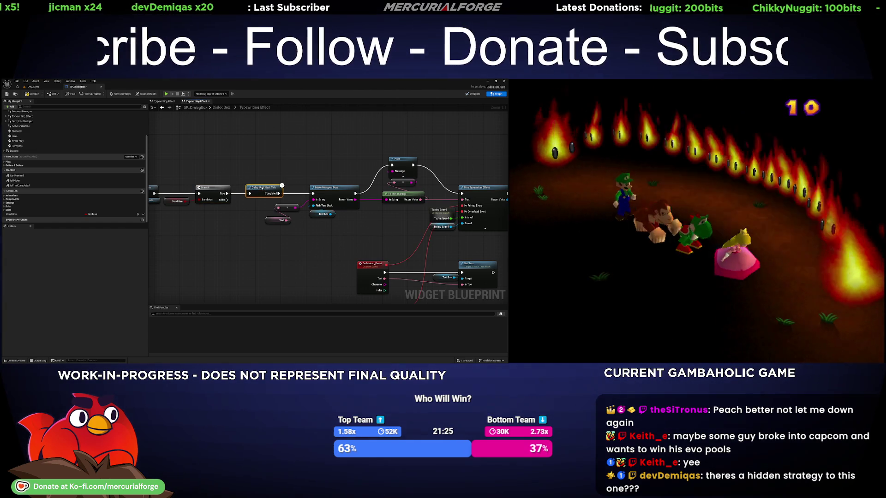
drag(225, 201, 314, 197)
drag(257, 216, 315, 213)
- Rename the Condition variable to bIsFirstFrame and set its category to State
click(225, 202)
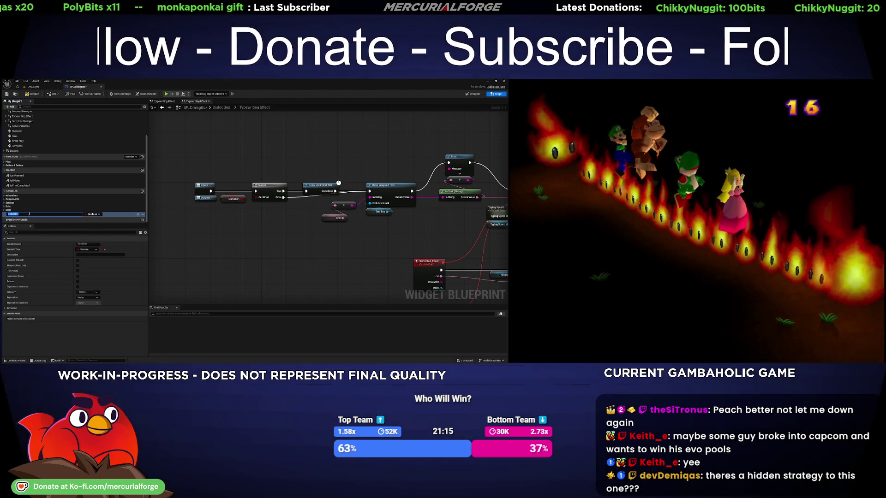
text(b)
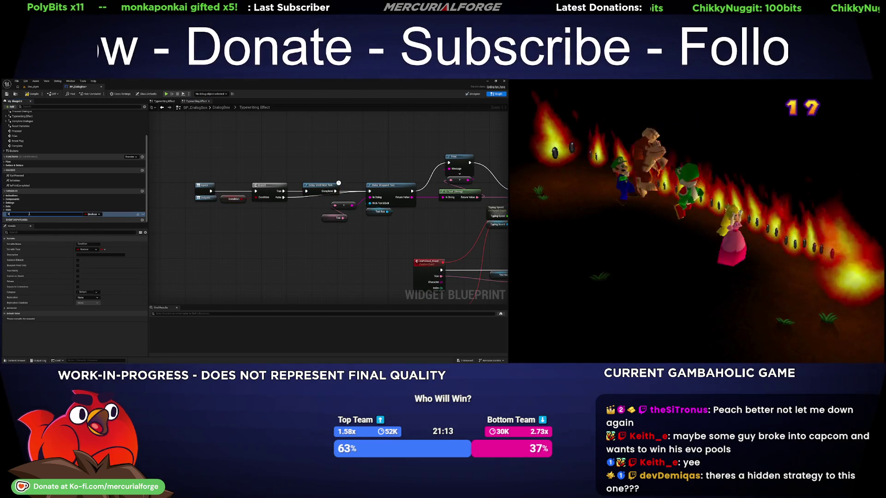
text(IsPrintFra)
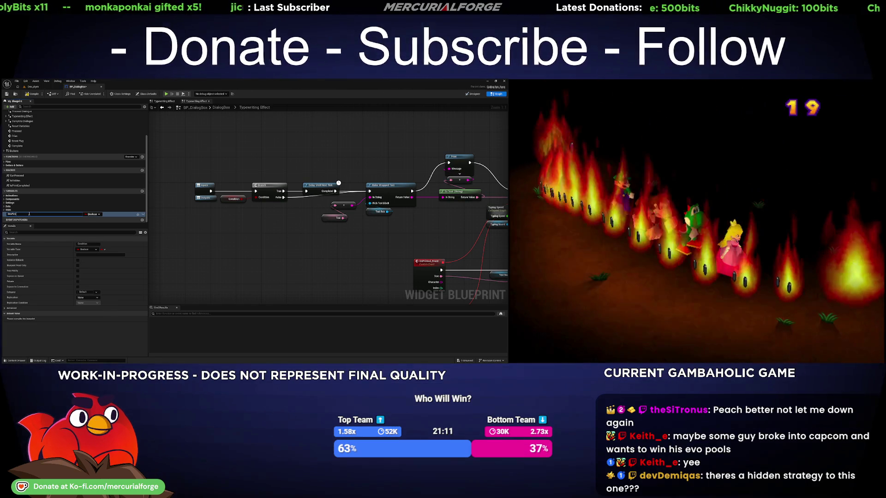
text(me)
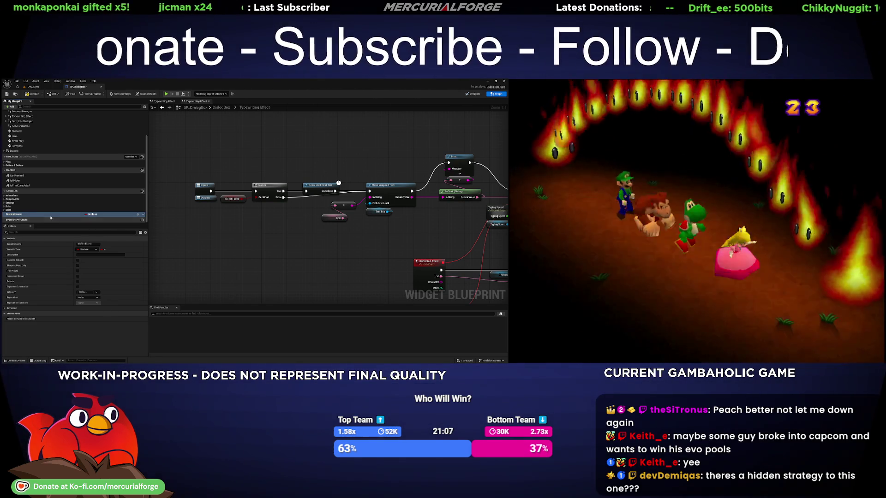
key(Return)
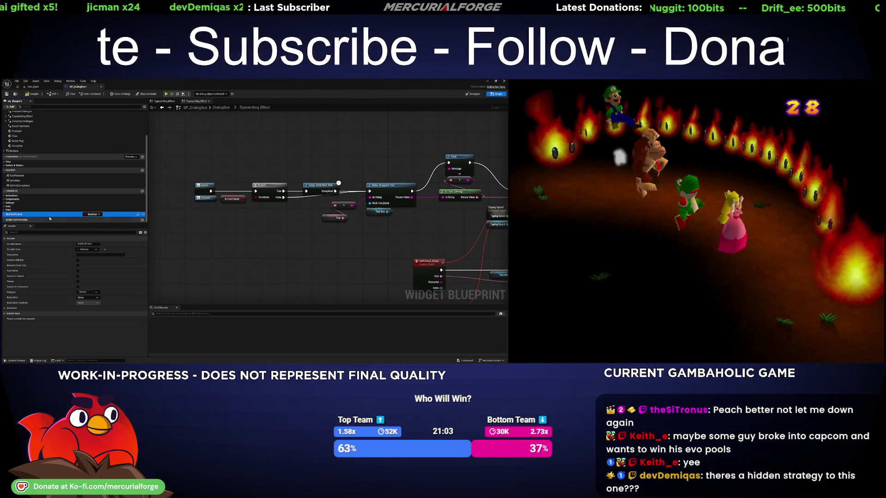
click(472, 94)
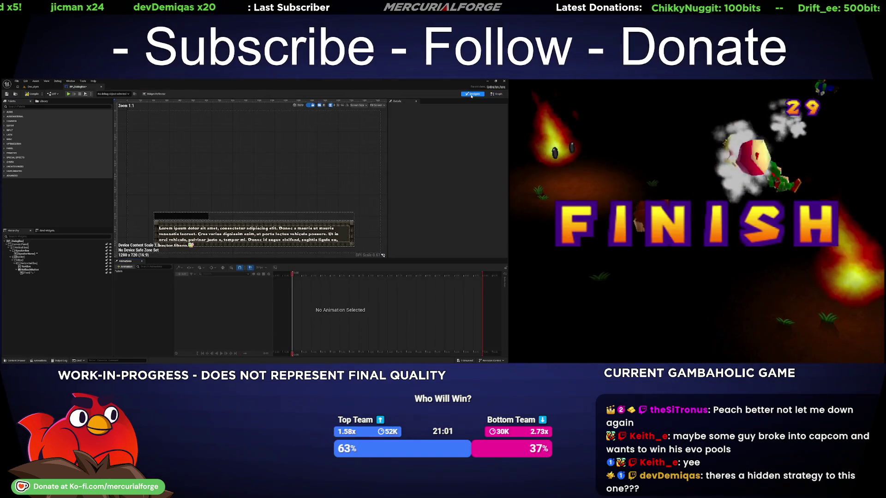
click(497, 94)
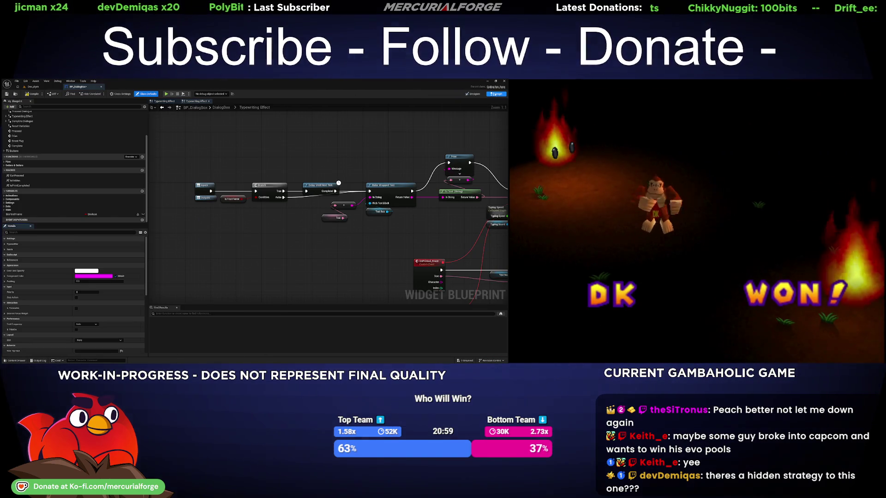
click(14, 215)
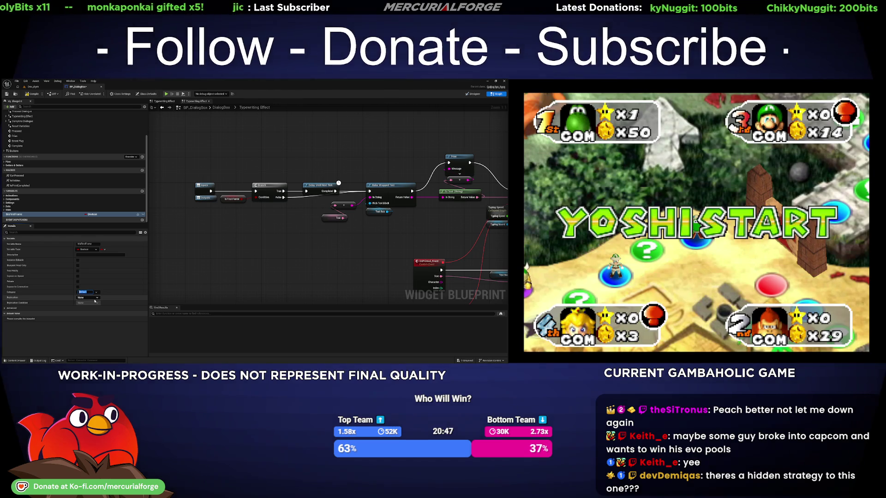
text(State)
key(Return)
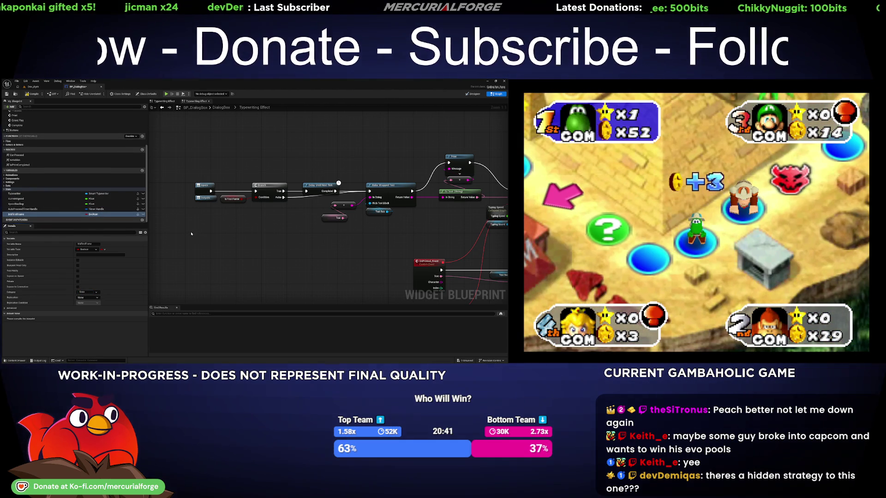
- Move Delay Until Next Tick up above the Branch and place a bIsFirstFrame setter after it
drag(190, 233, 47, 225)
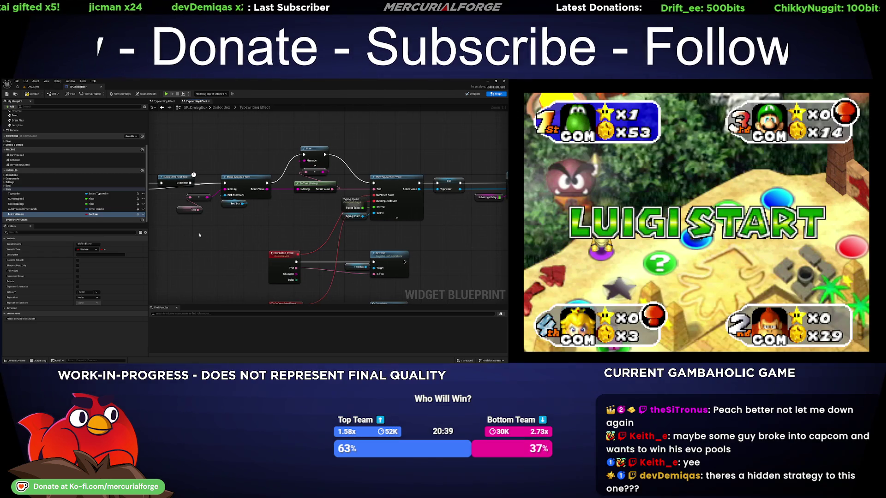
mouse_move(275, 234)
mouse_down()
mouse_move(410, 226)
mouse_move(320, 240)
mouse_up()
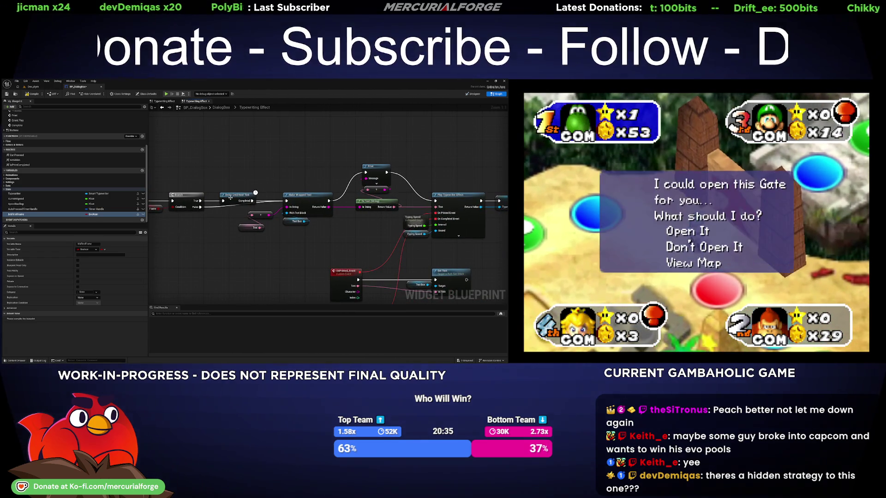
drag(193, 240, 258, 240)
drag(302, 196, 261, 164)
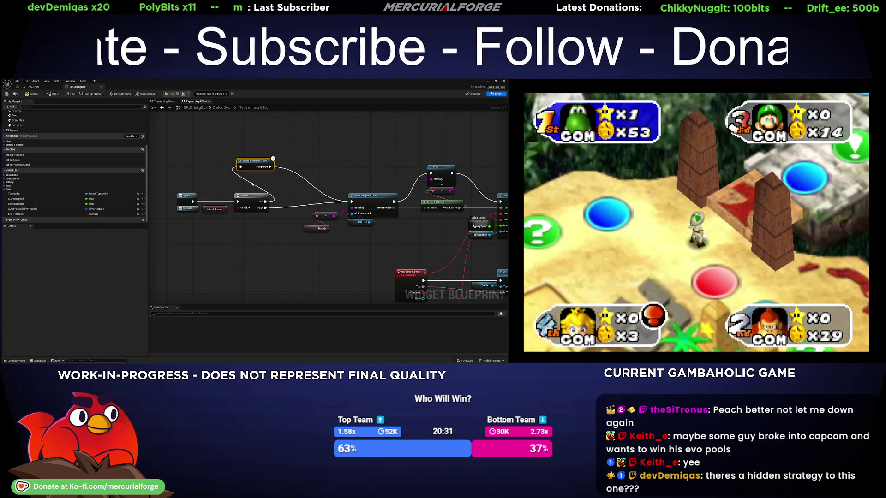
click(19, 214)
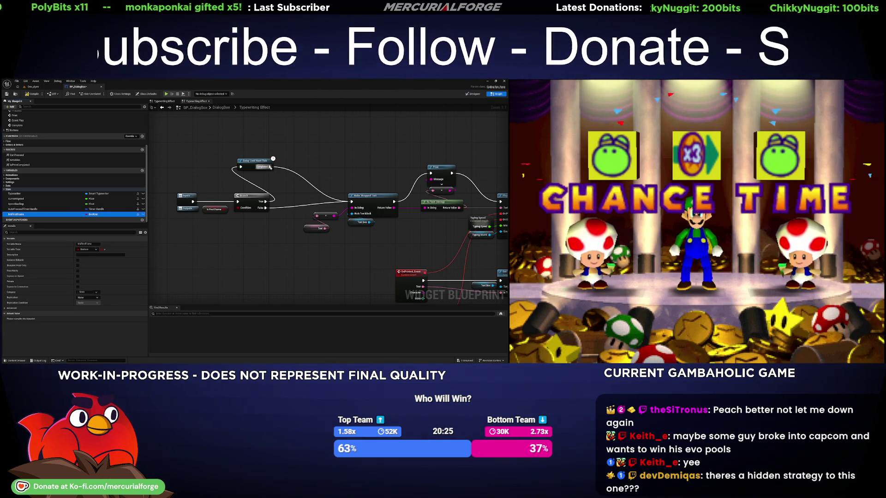
drag(270, 168, 317, 174)
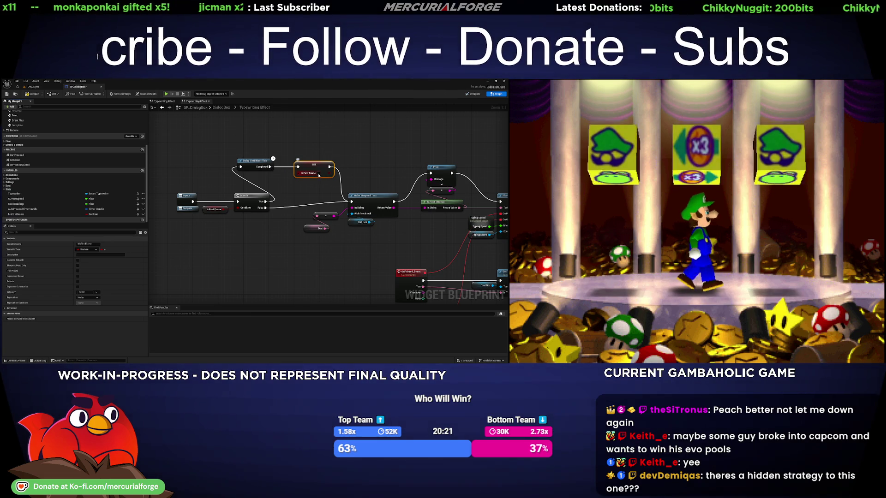
- Position the SET bIsFirstFrame node beside the Delay and compile the blueprint
drag(319, 175, 309, 175)
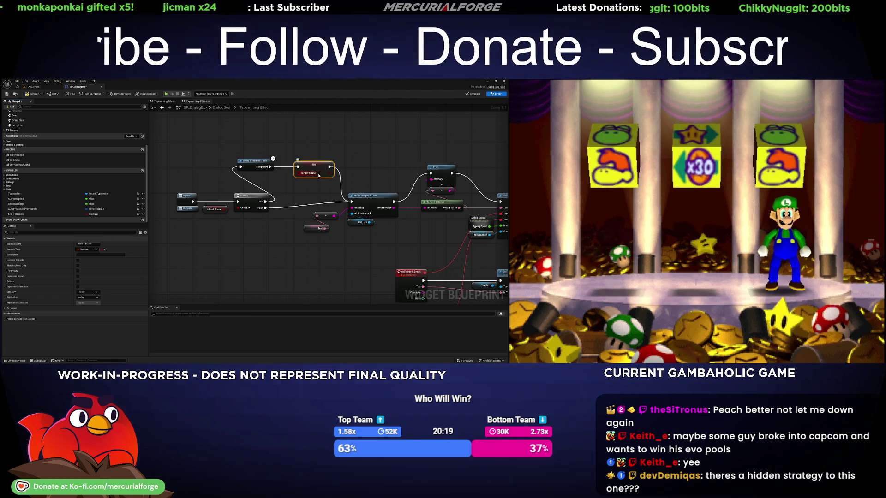
click(19, 214)
click(32, 94)
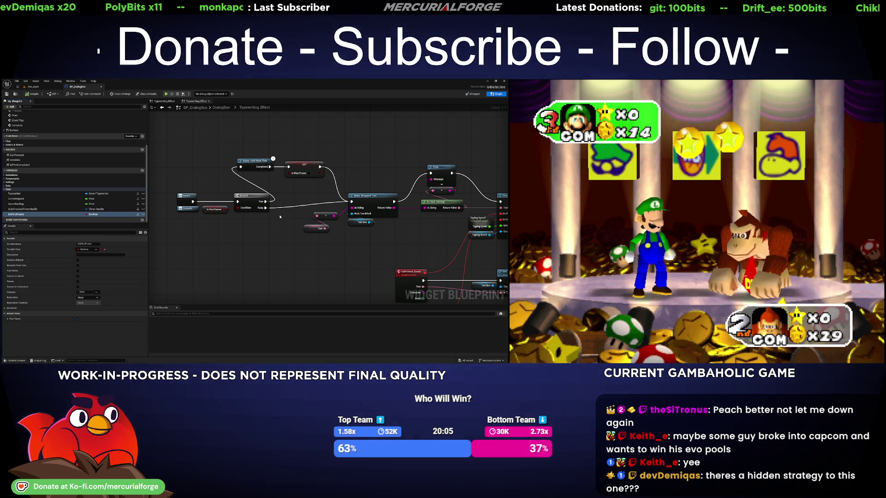
mouse_move(337, 238)
mouse_down()
mouse_move(70, 205)
mouse_move(372, 228)
mouse_move(303, 227)
mouse_up()
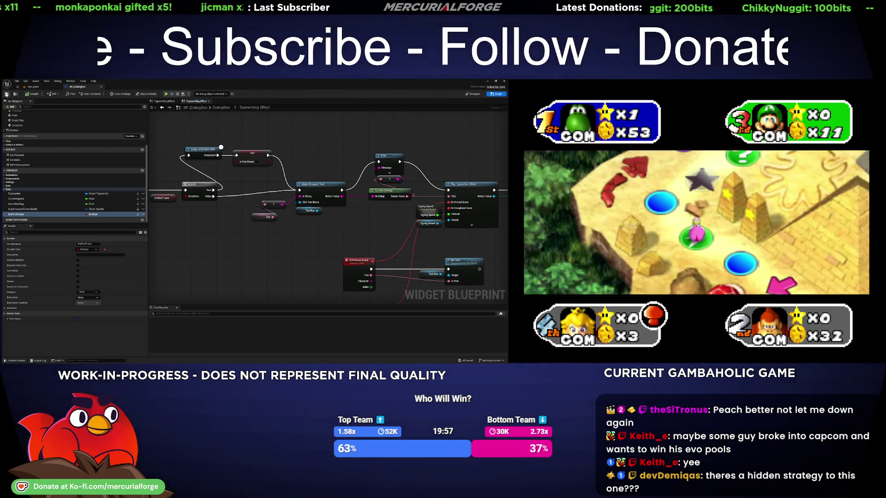
click(33, 86)
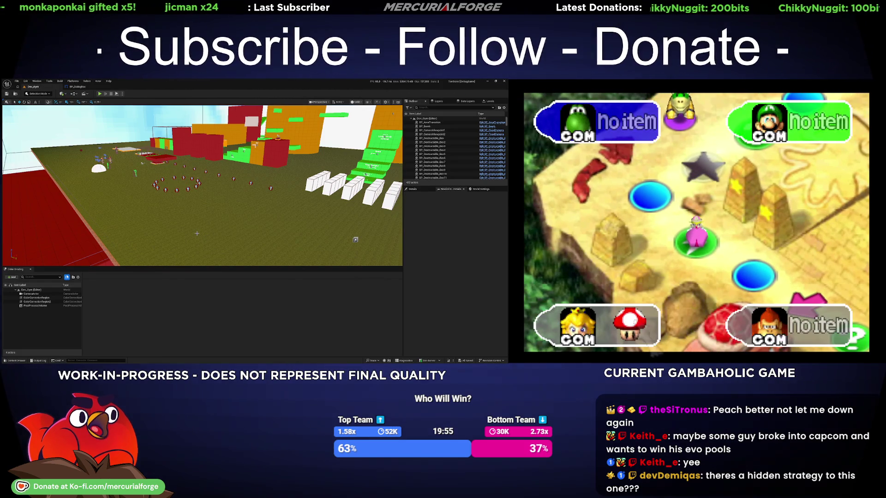
- Play-test Dev_Gym, talk to the NPC and advance through her dialogue lines, then stop
click(134, 249)
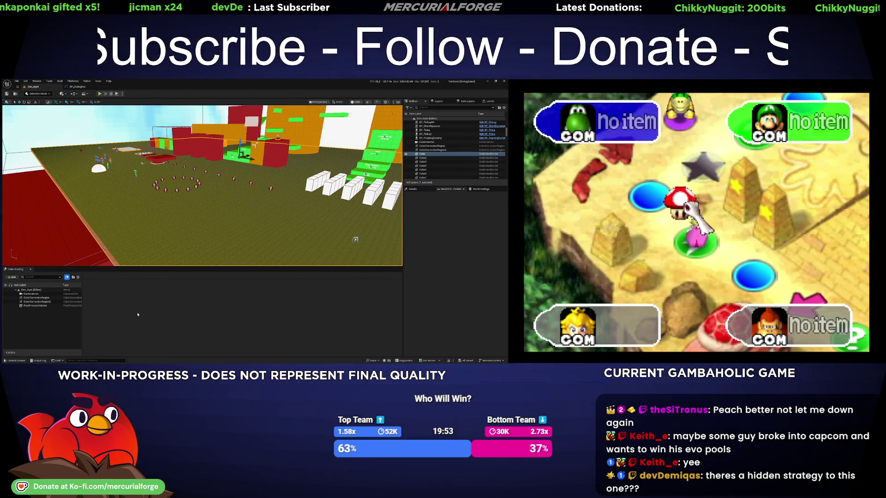
key(alt+p)
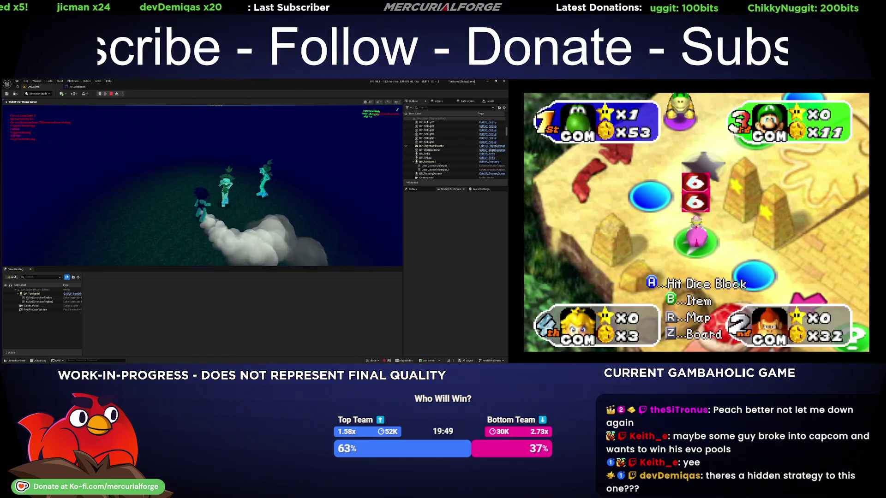
key(e)
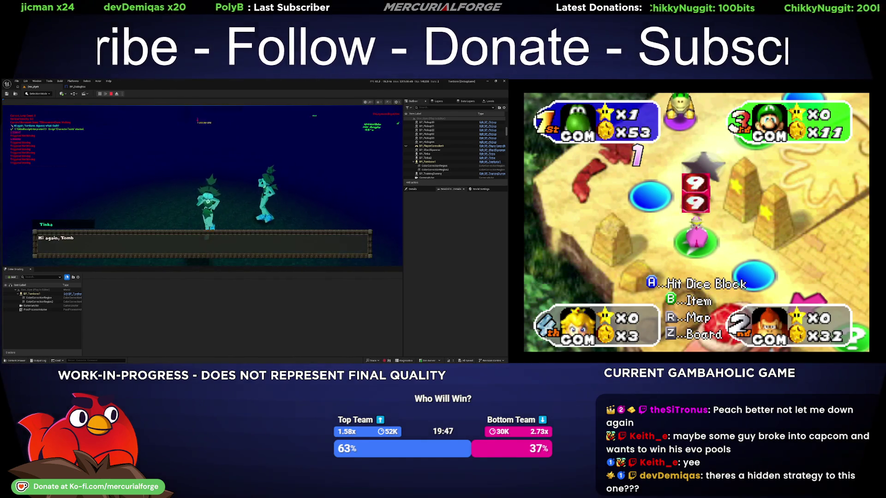
key(e)
key(e)
key(e)
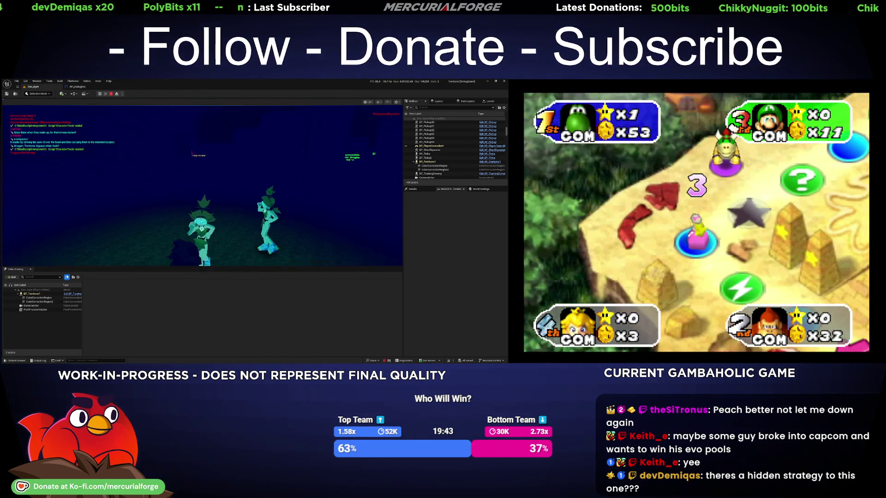
key(Escape)
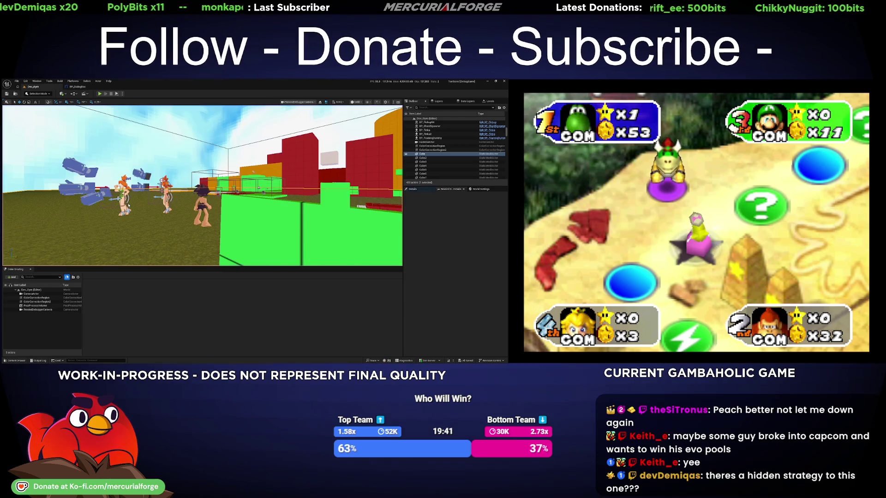
- Open the Dev_SpookyLightingTest map from the Maps folder in the Content Drawer
click(16, 360)
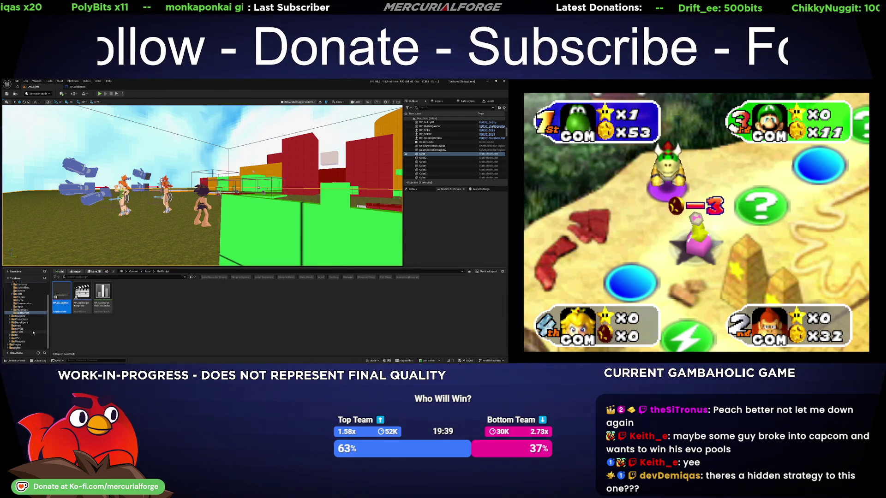
click(20, 326)
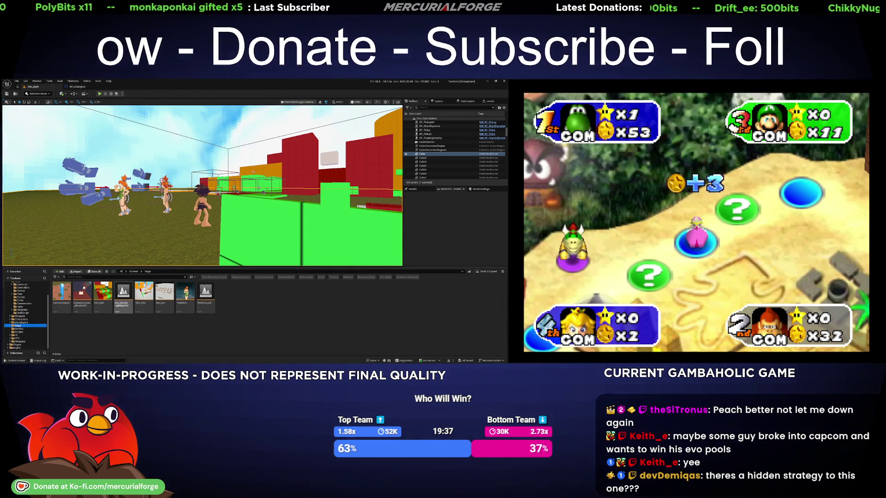
double_click(123, 295)
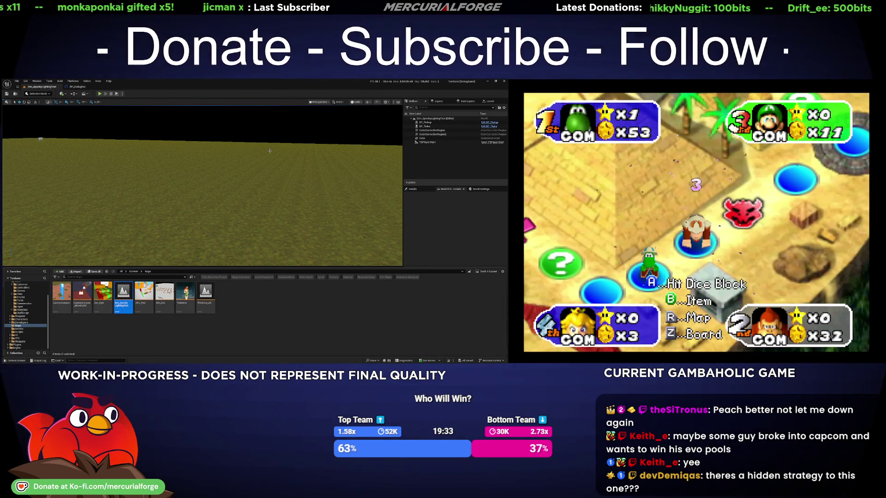
click(353, 113)
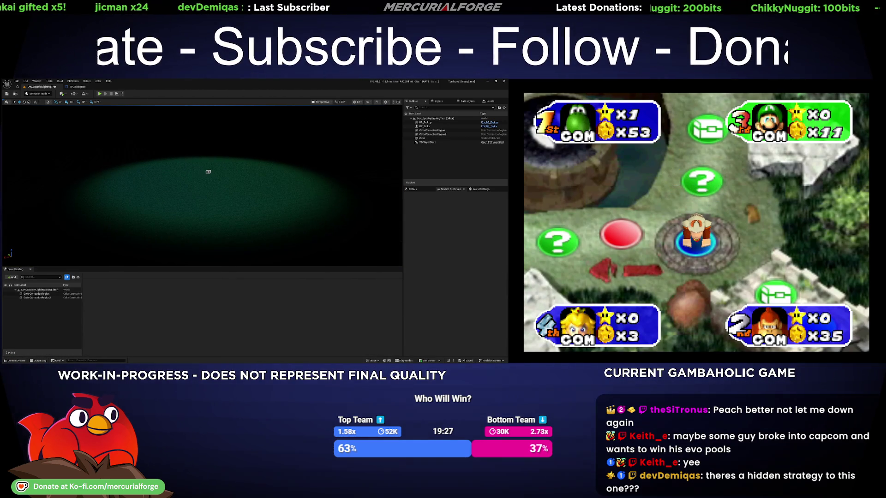
key(ctrl+space)
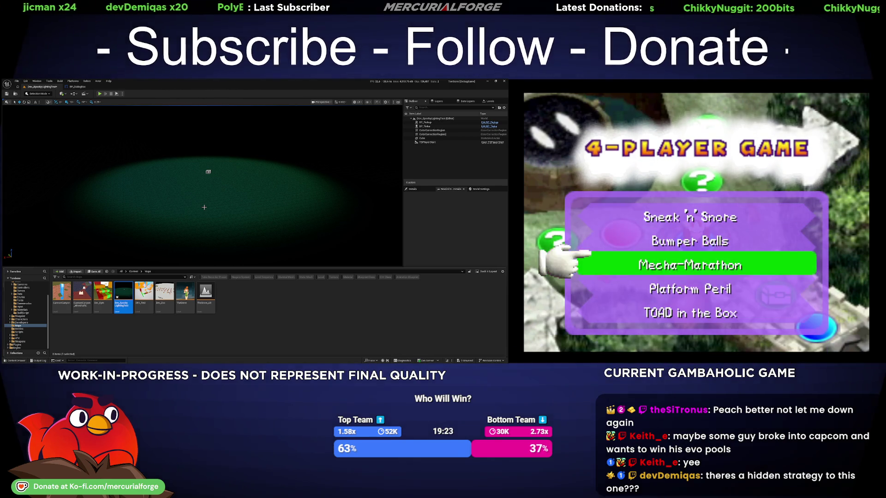
click(252, 198)
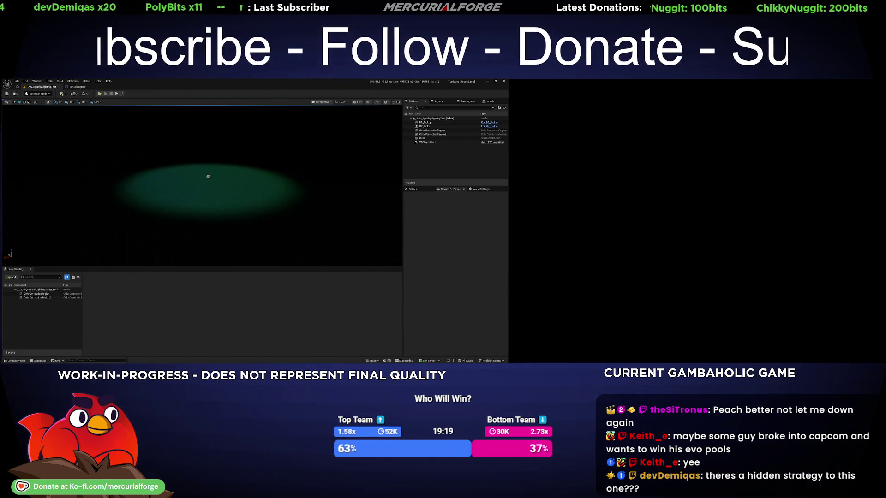
- Select the blue Cube in the Dev_SpookyLightingTest level
key(ctrl+space)
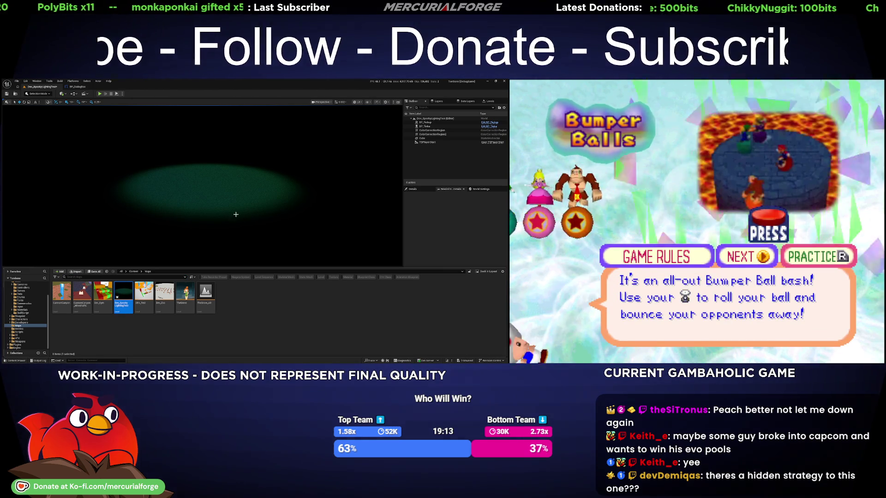
click(214, 213)
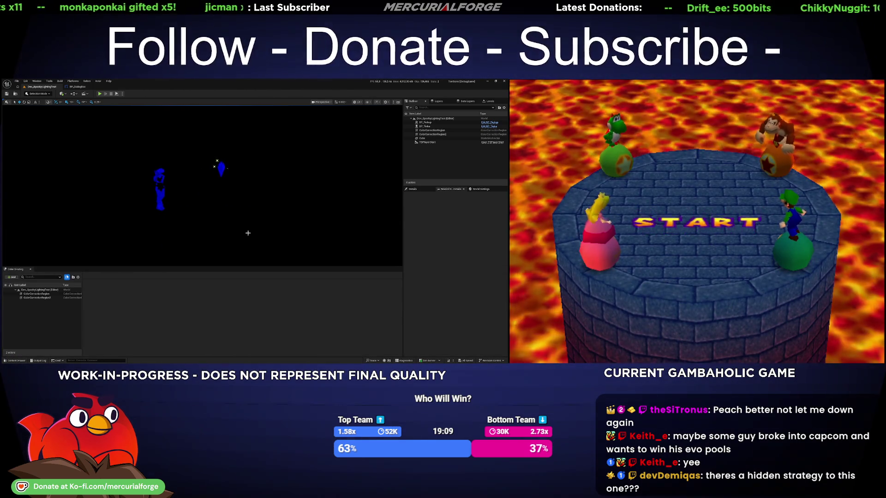
click(223, 170)
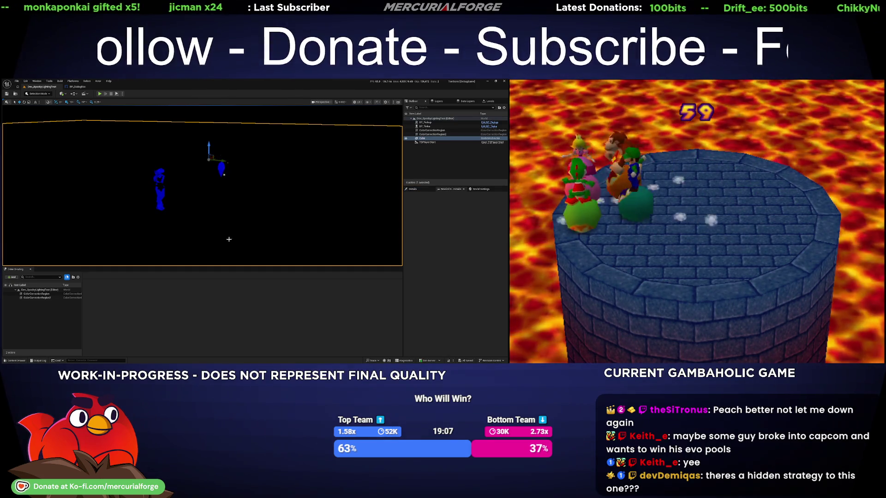
- Play-test the level full-screen to watch the dialog, then return to the BP_DialogBox graph
key(alt+p)
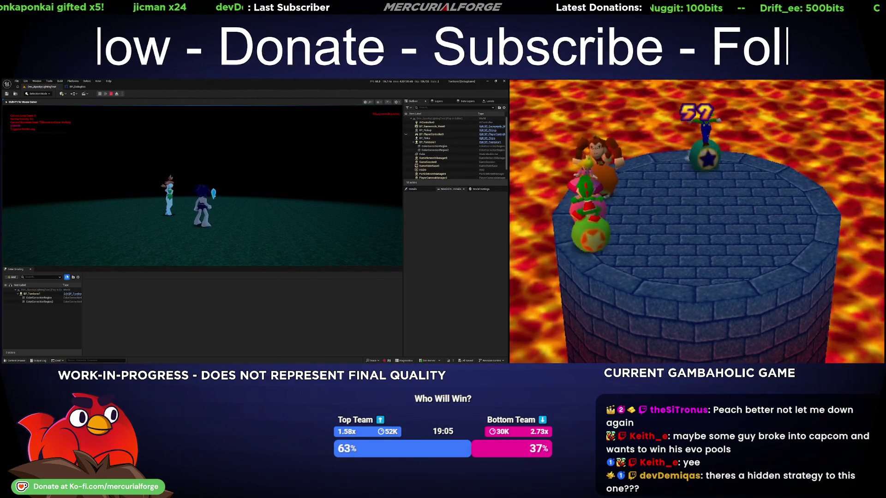
key(F11)
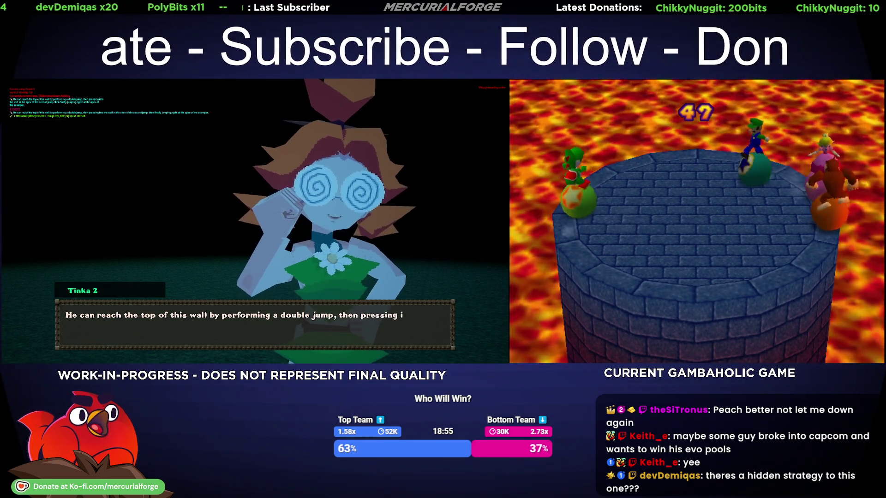
key(ctrl+p)
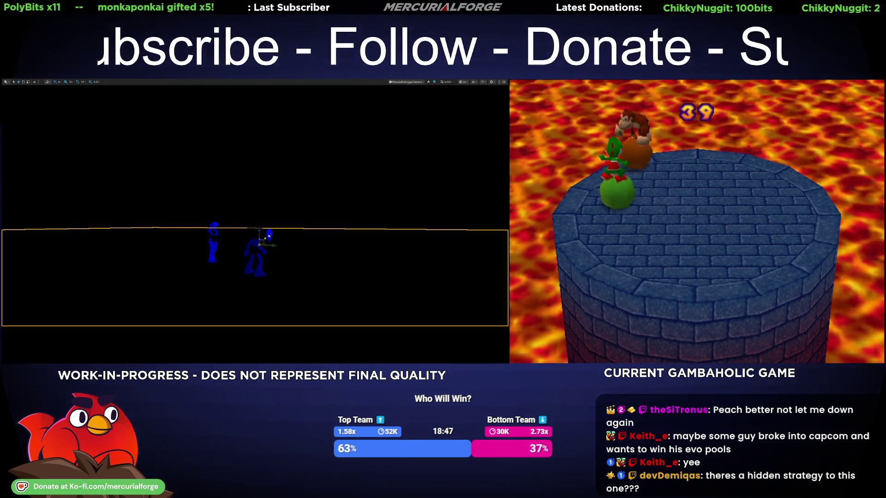
key(F11)
key(ctrl+space)
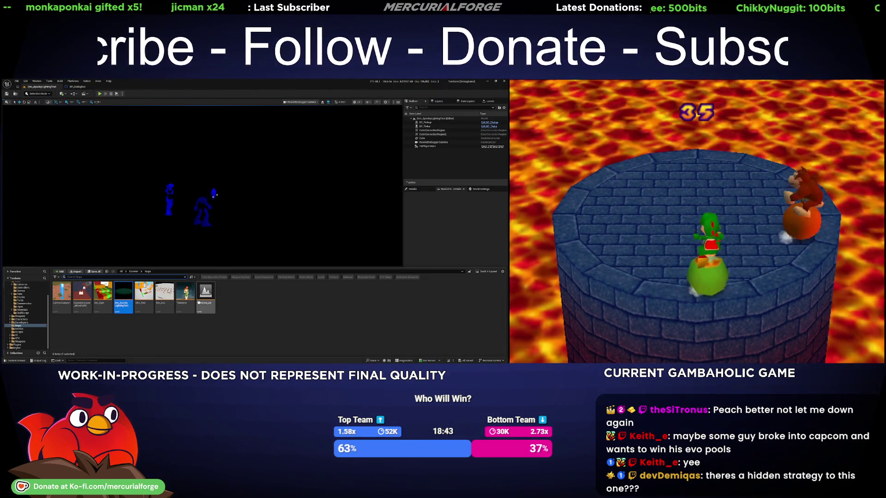
click(72, 87)
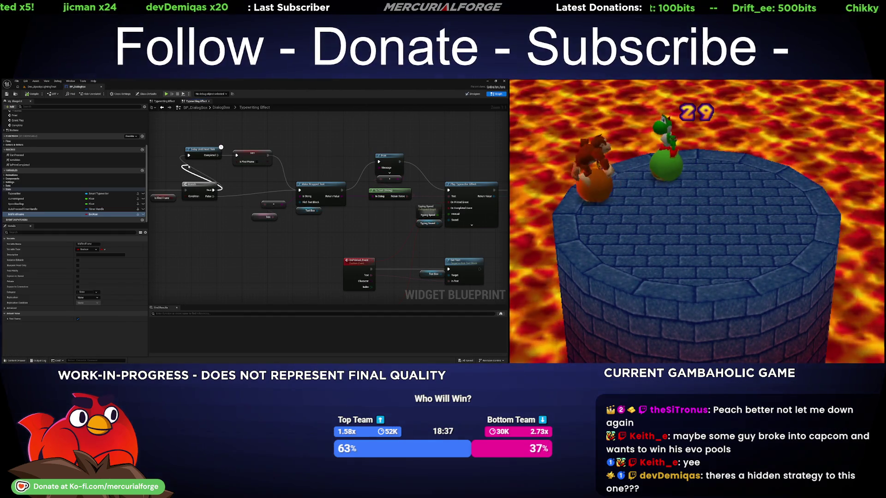
- Add a Delay node above the Branch in Typewriting Effect, then start a level play-test
drag(188, 166, 188, 165)
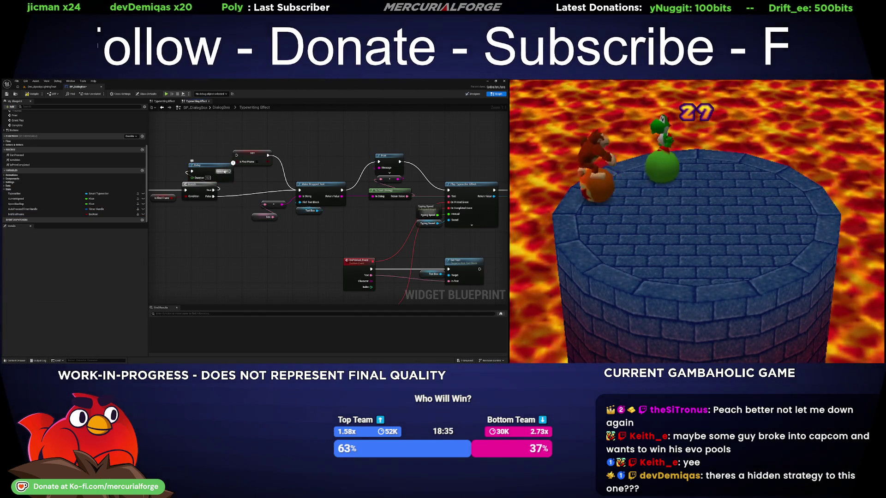
drag(210, 165, 200, 152)
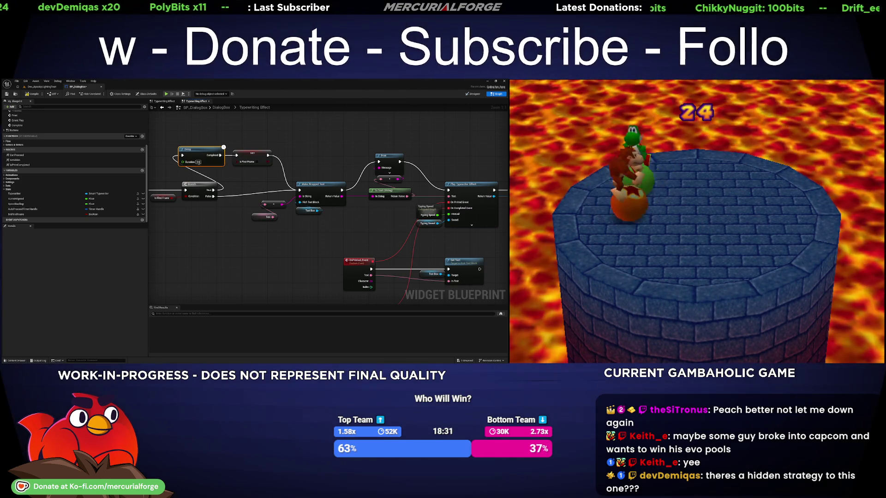
click(42, 87)
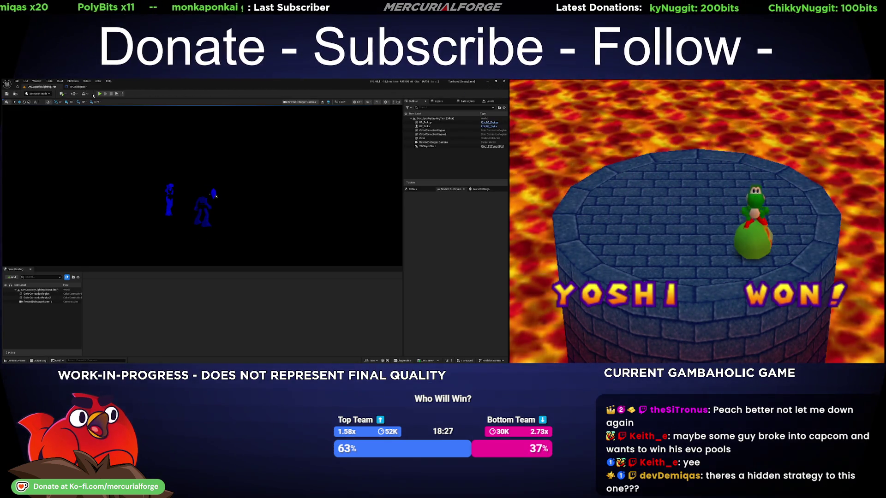
click(99, 94)
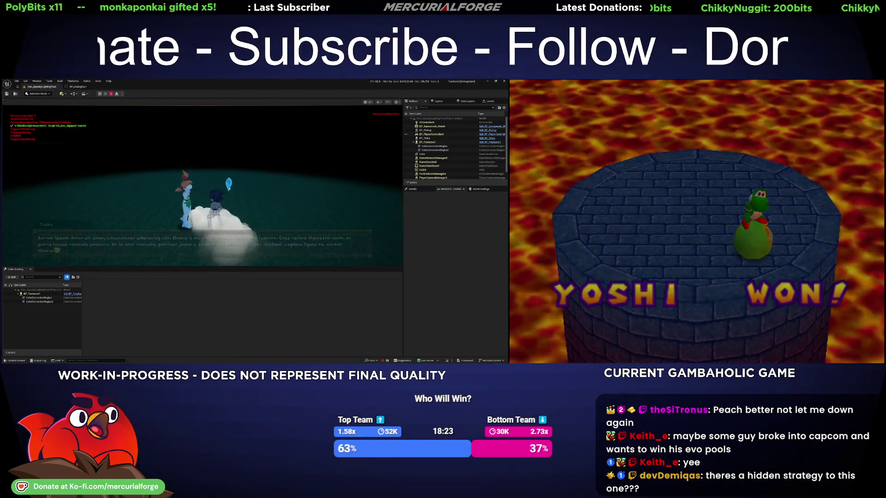
- Stop and rerun the play-test to check the dialog wrapping, then return to BP_DialogBox
key(Escape)
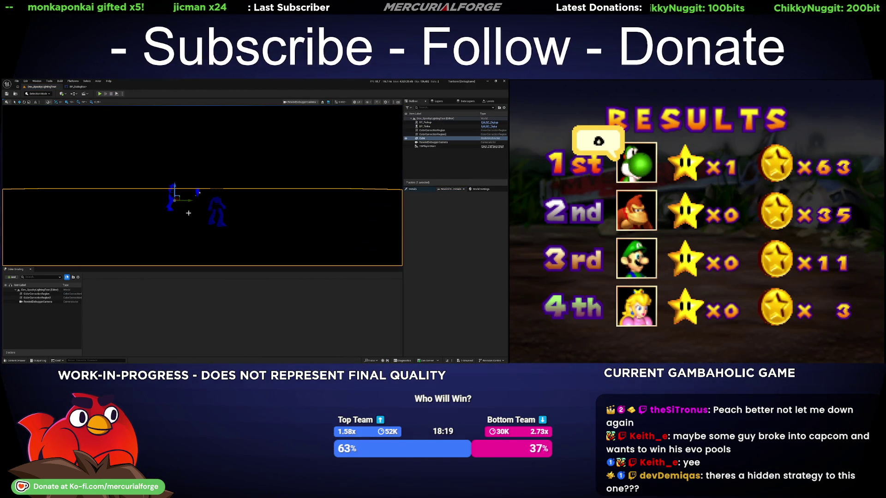
key(alt+p)
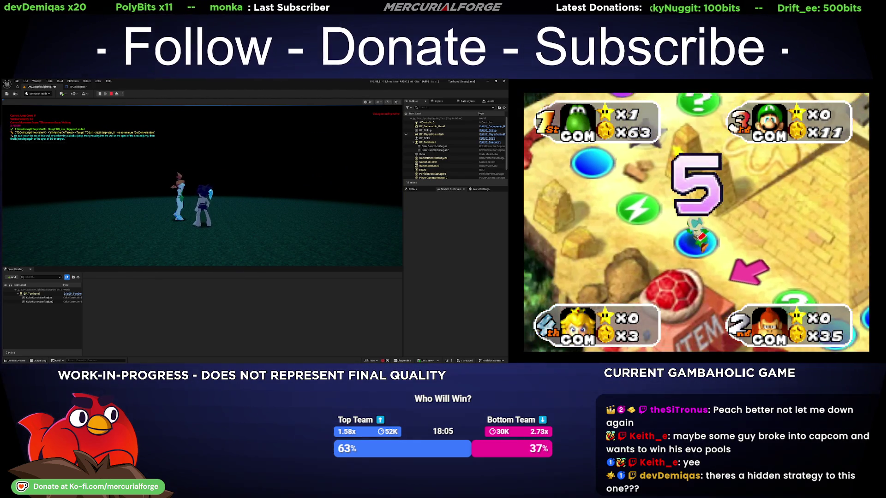
key(Escape)
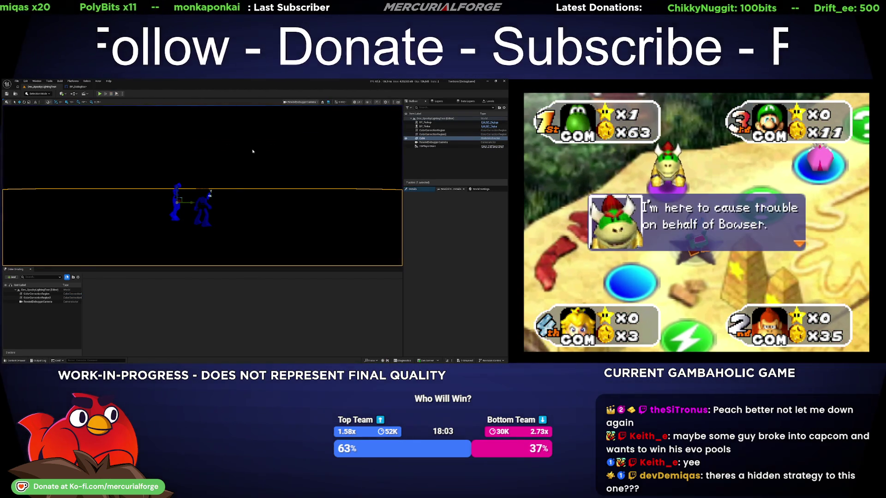
click(83, 88)
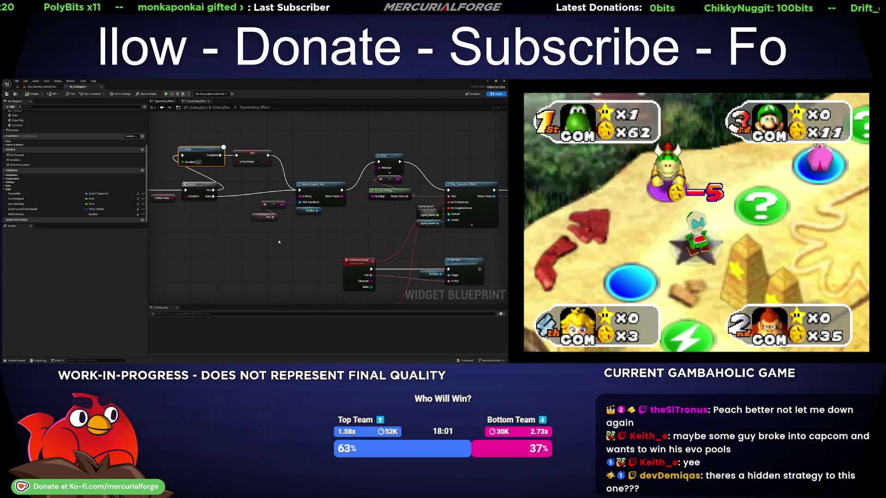
- Inspect the OnCompletedEvent, Delay and Branch nodes, then open the DialogBox graph and go to the level
drag(281, 242, 290, 204)
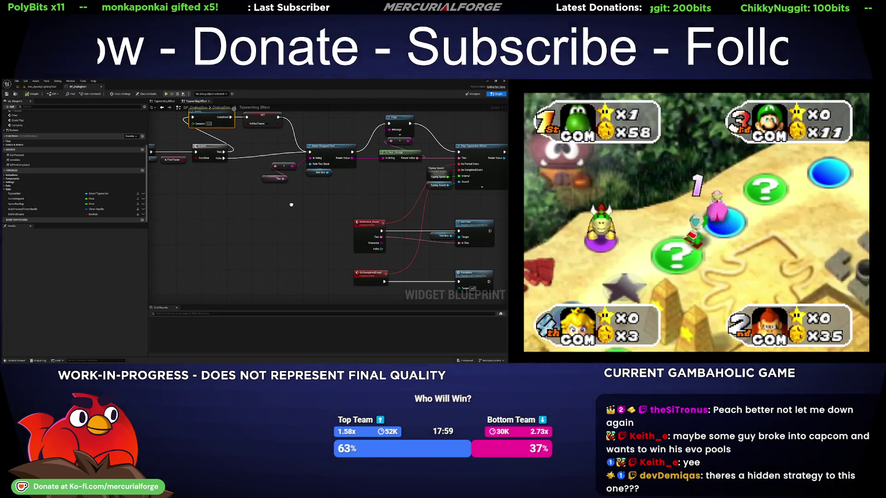
drag(380, 168, 245, 175)
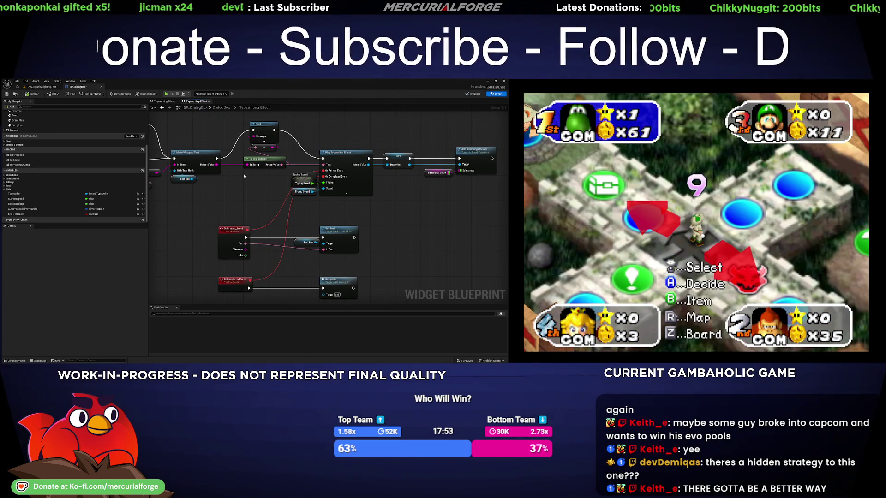
drag(221, 187, 351, 179)
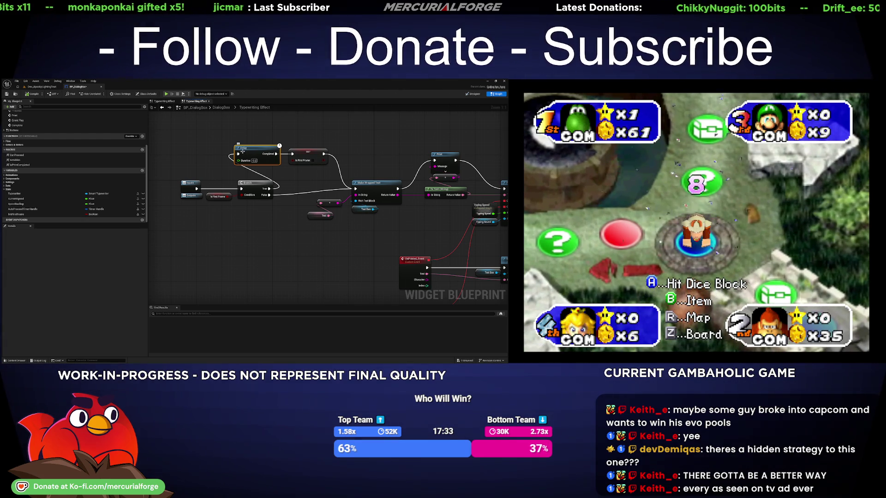
drag(382, 237, 280, 172)
drag(181, 117, 267, 164)
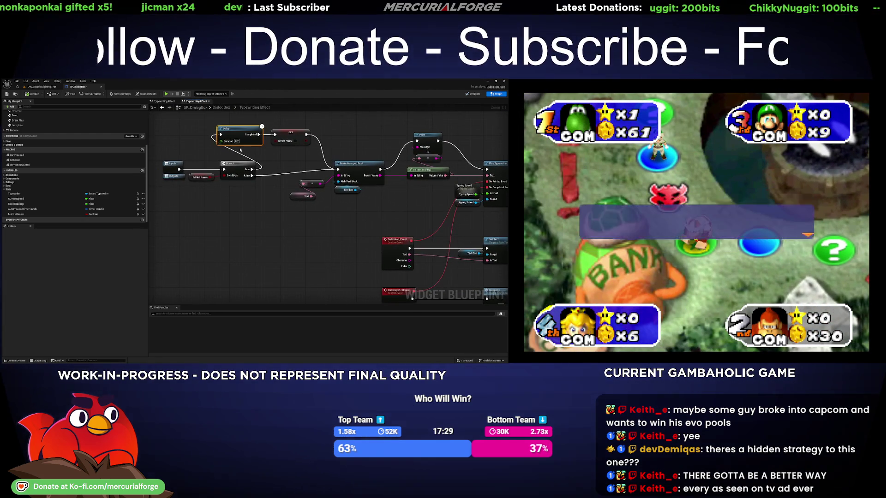
drag(156, 137, 21, 125)
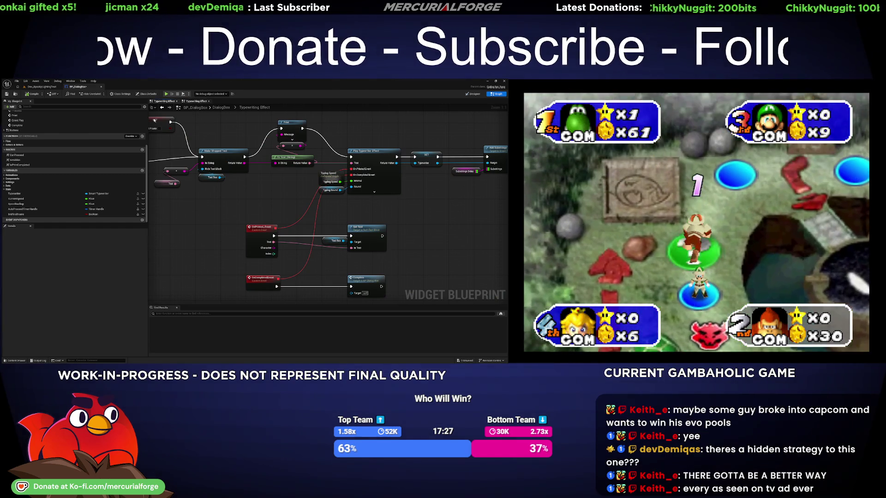
scroll(18, 139, up, 3)
scroll(21, 132, up, 3)
double_click(20, 124)
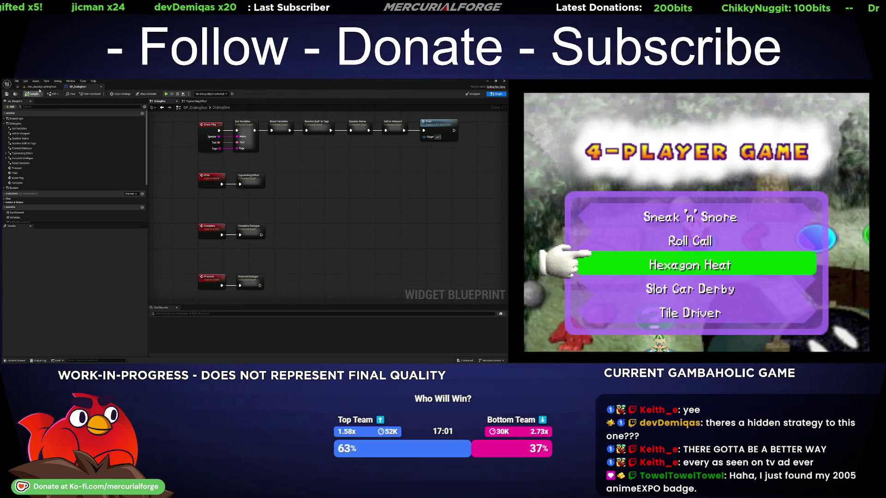
click(41, 87)
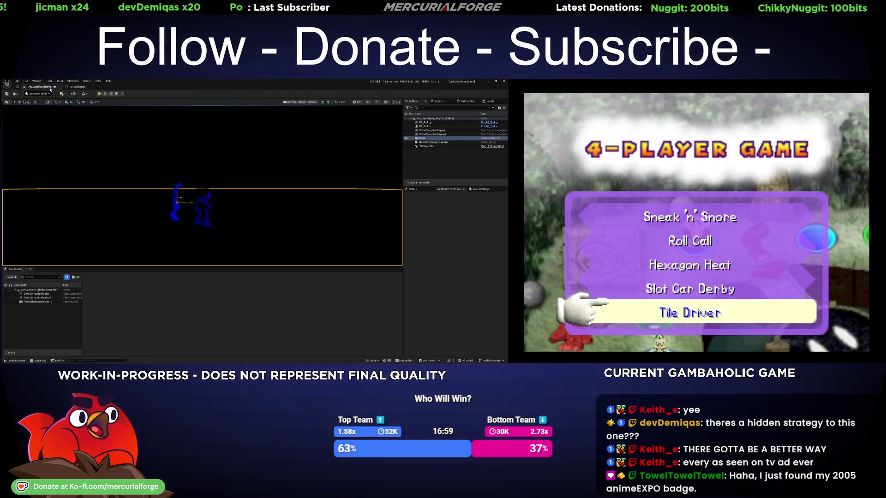
- Play-test to see the NPC line wrap across two lines, then return to BP_DialogBox
key(alt+p)
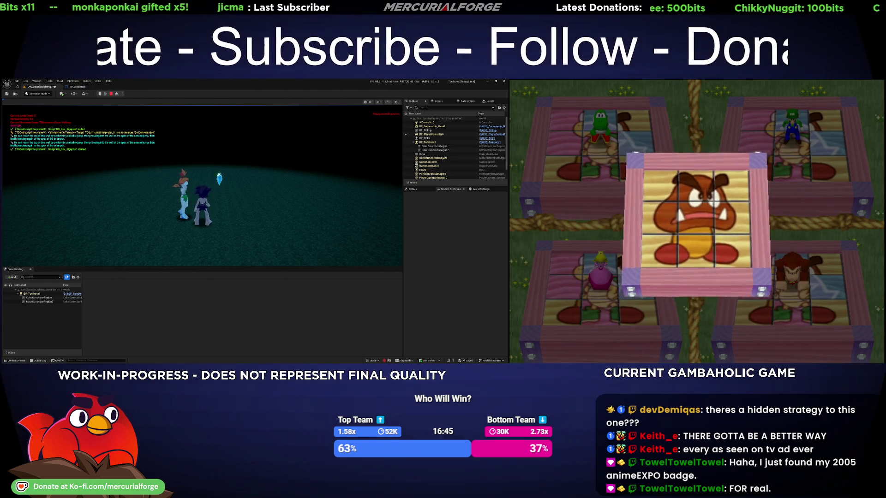
key(Escape)
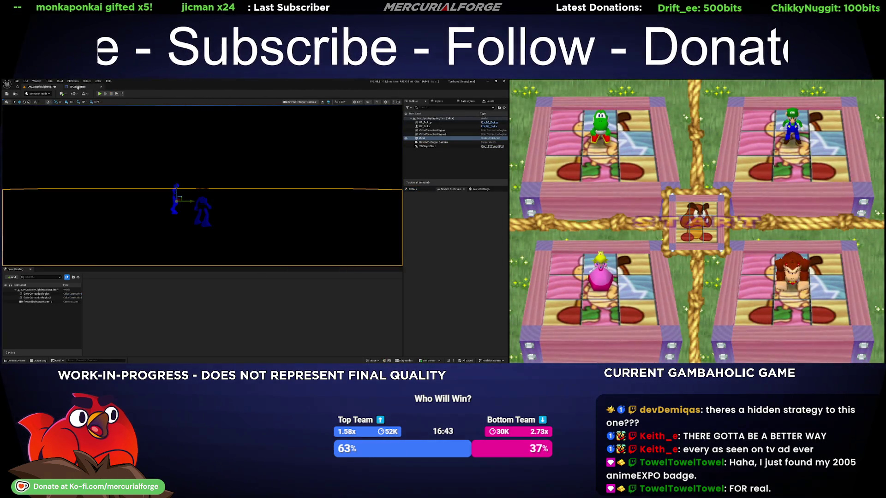
click(78, 87)
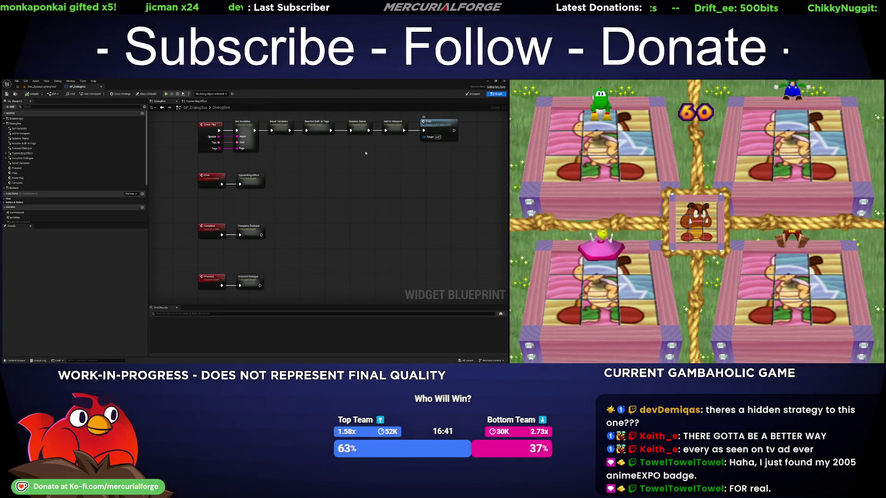
- In Typewriting Effect, replace the timed Delay with a Delay Until Next Frame node off Branch True
double_click(250, 176)
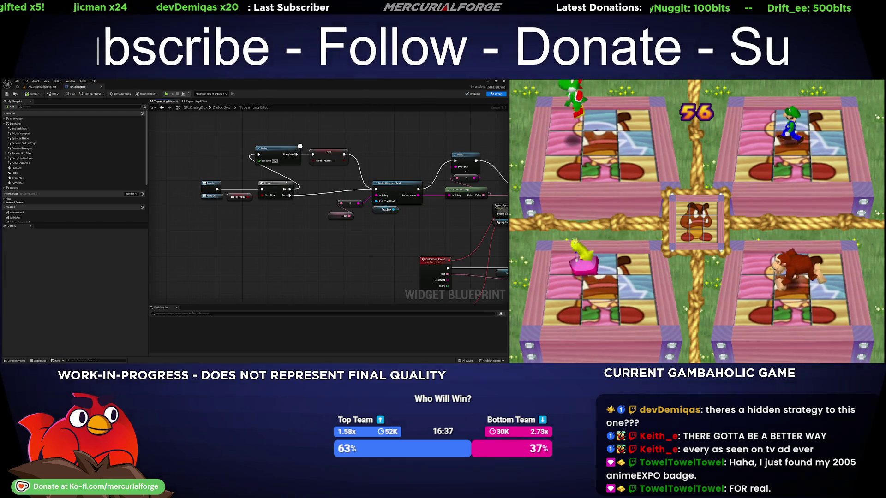
drag(290, 189, 263, 135)
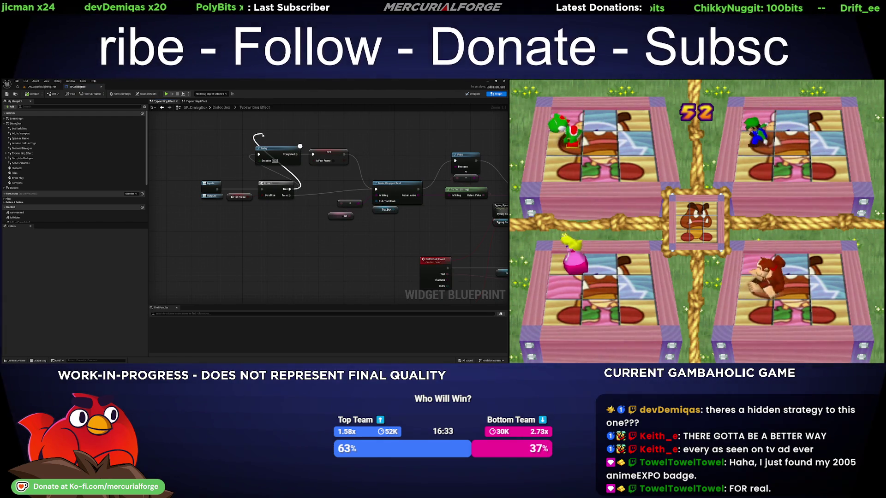
drag(263, 135, 263, 136)
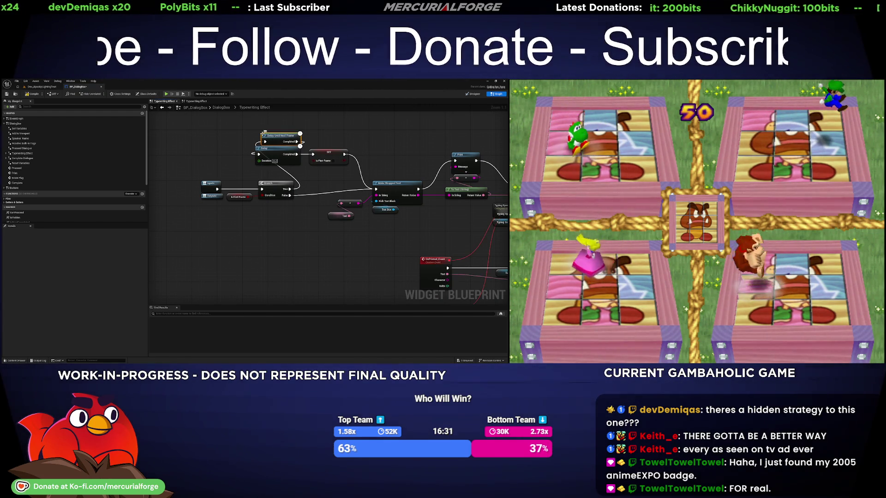
click(279, 153)
key(Delete)
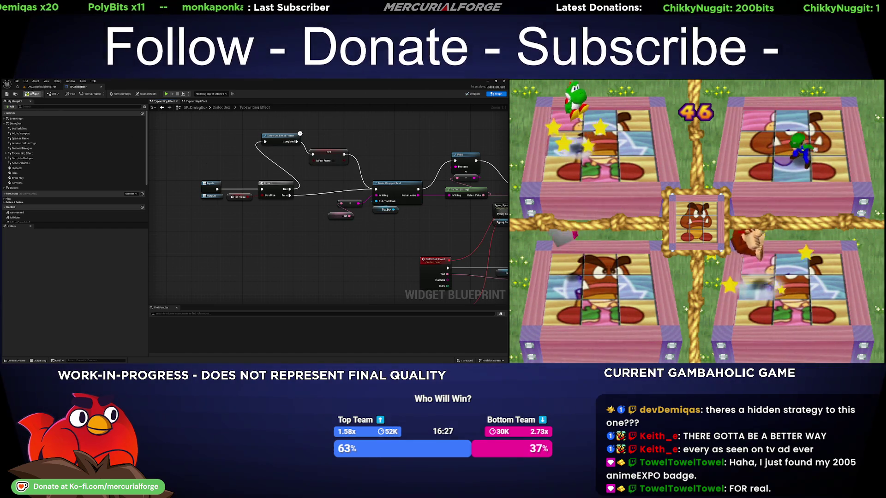
click(42, 86)
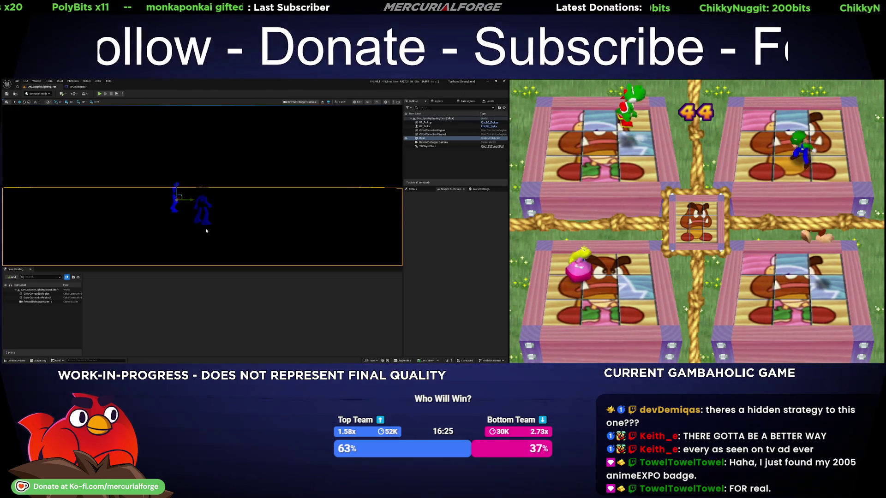
key(alt+p)
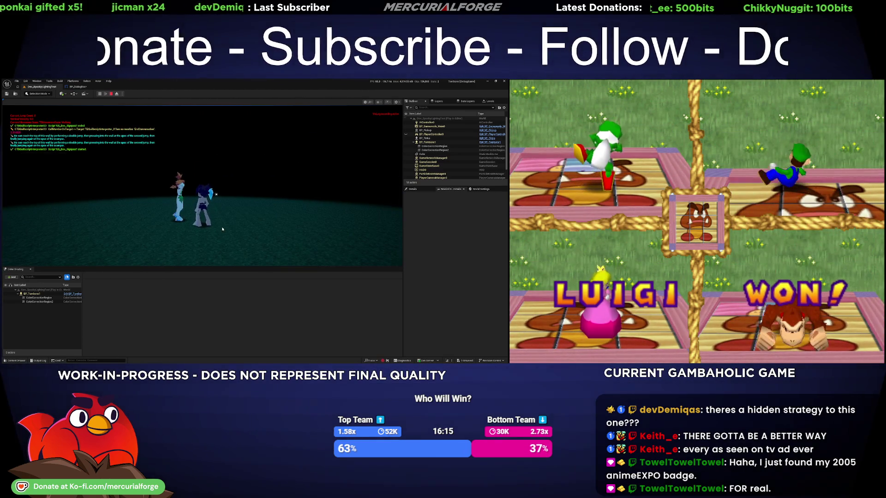
key(Escape)
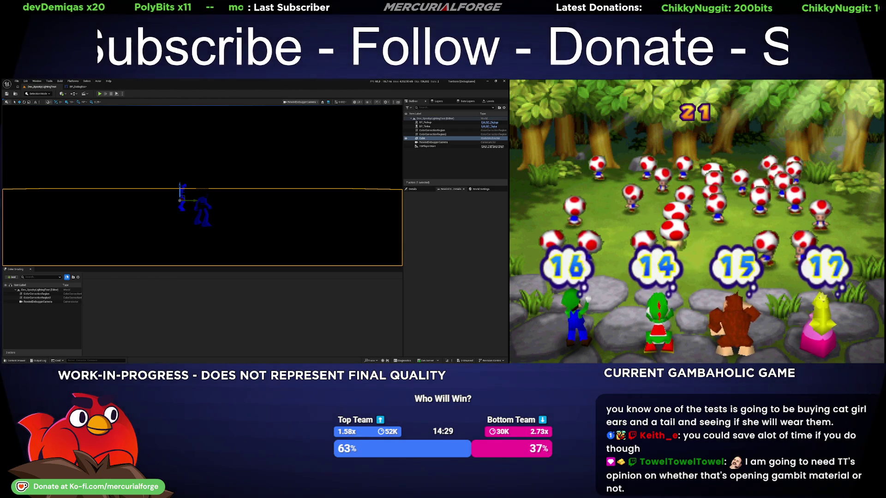
key(alt+p)
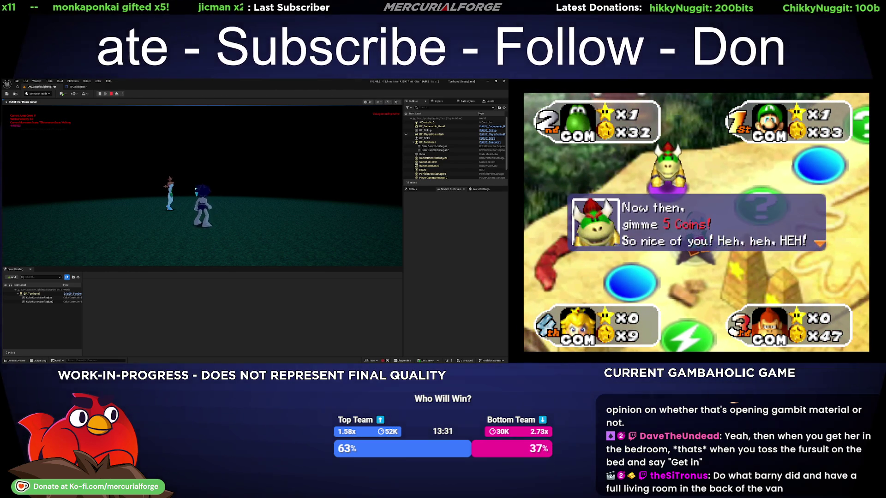
key(F11)
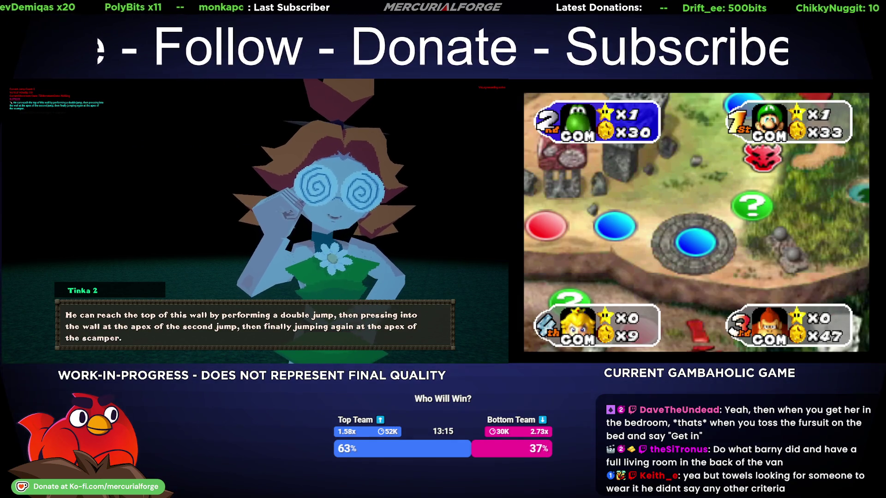
key(ctrl+p)
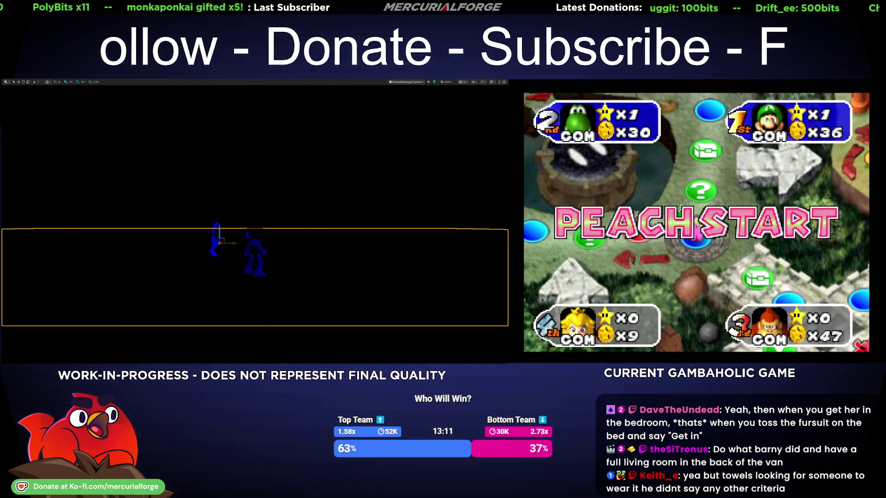
key(ctrl+p)
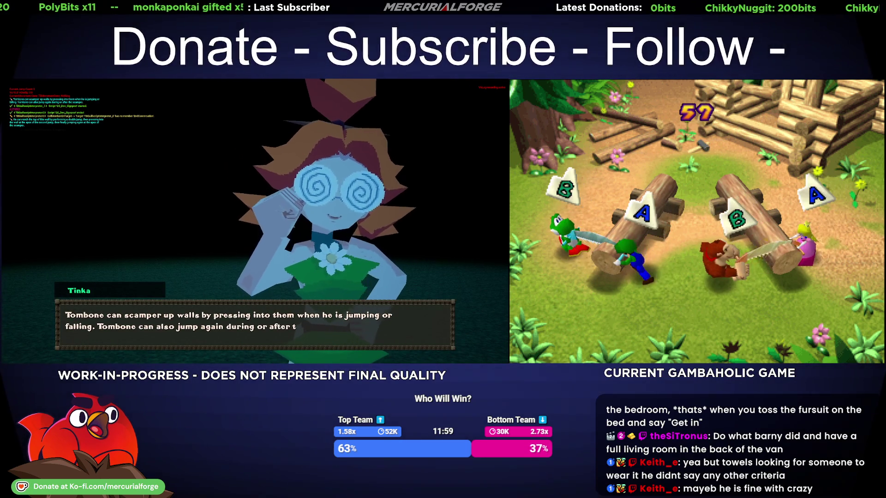
key(Escape)
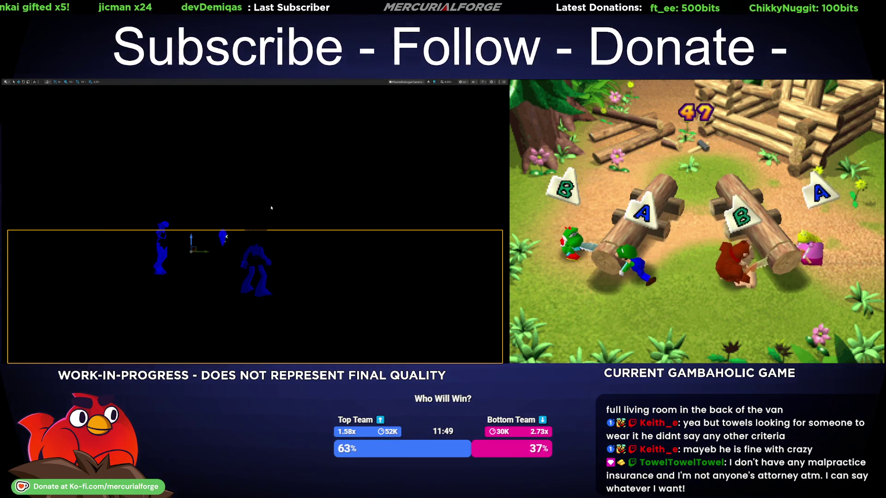
key(F11)
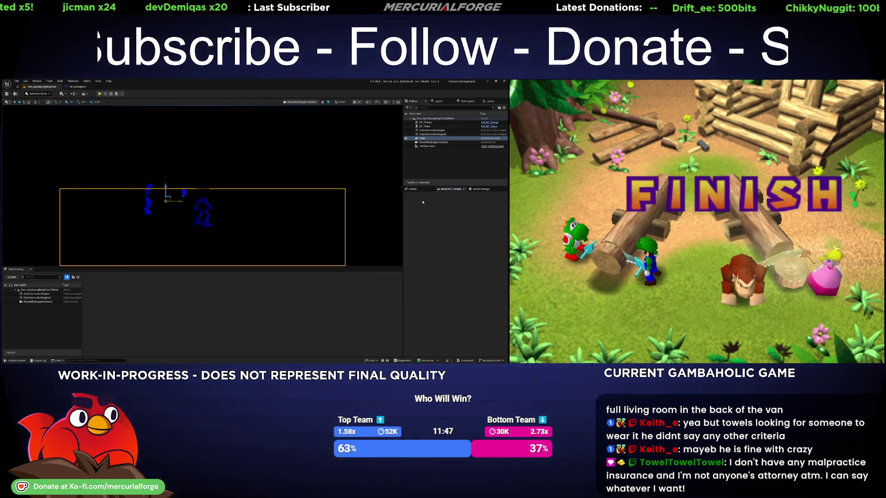
- Align Delay Until Next Frame and SET with the Inputs, Is First Frame and Branch nodes
click(79, 86)
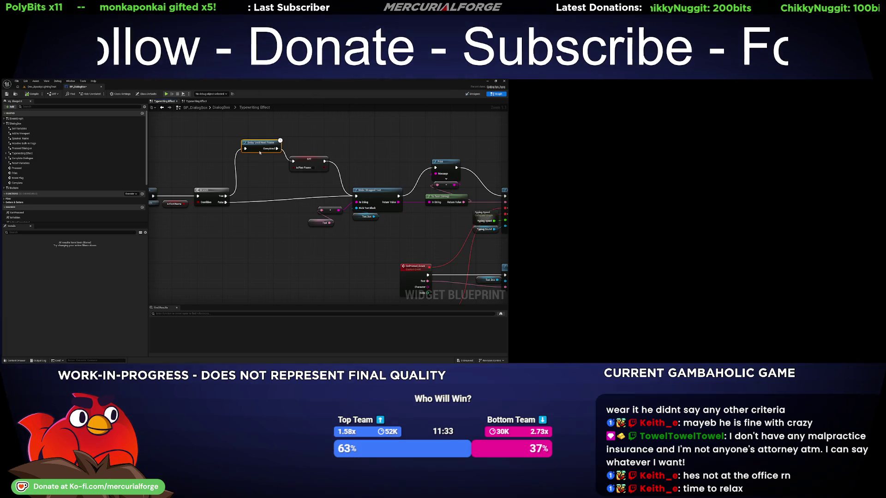
mouse_move(277, 143)
mouse_down()
mouse_move(277, 175)
mouse_move(308, 179)
mouse_move(295, 201)
mouse_up()
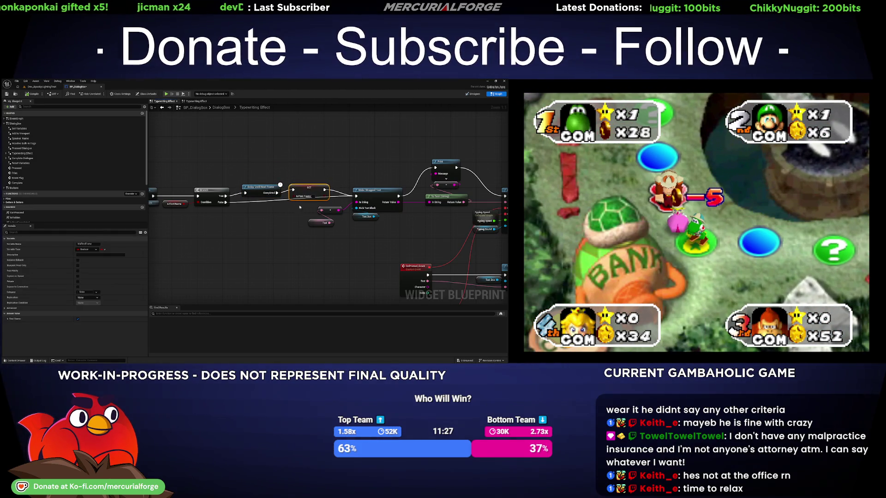
click(261, 192)
mouse_move(297, 215)
mouse_down()
mouse_move(249, 182)
mouse_move(269, 176)
mouse_up()
drag(279, 233, 184, 185)
drag(260, 196, 262, 189)
drag(317, 199, 279, 205)
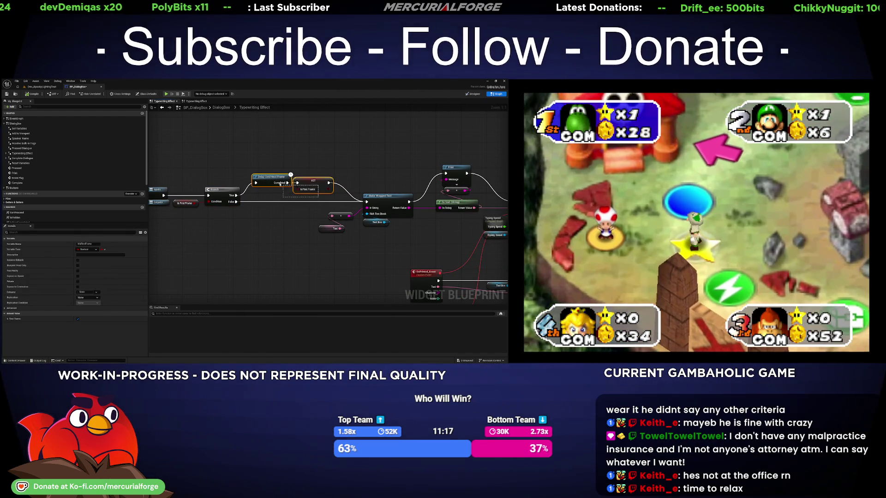
- Shift the delay and SET nodes right and add a Delay Until Next Tick node before the delay
drag(267, 179, 270, 178)
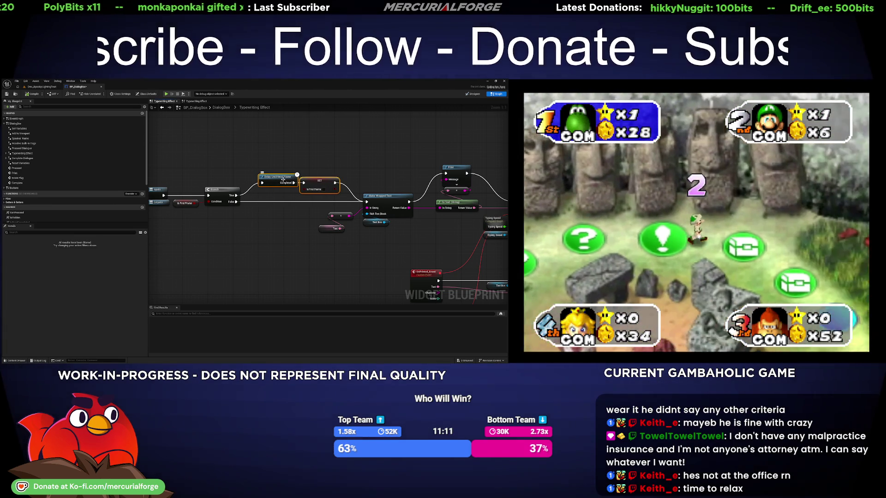
click(285, 182)
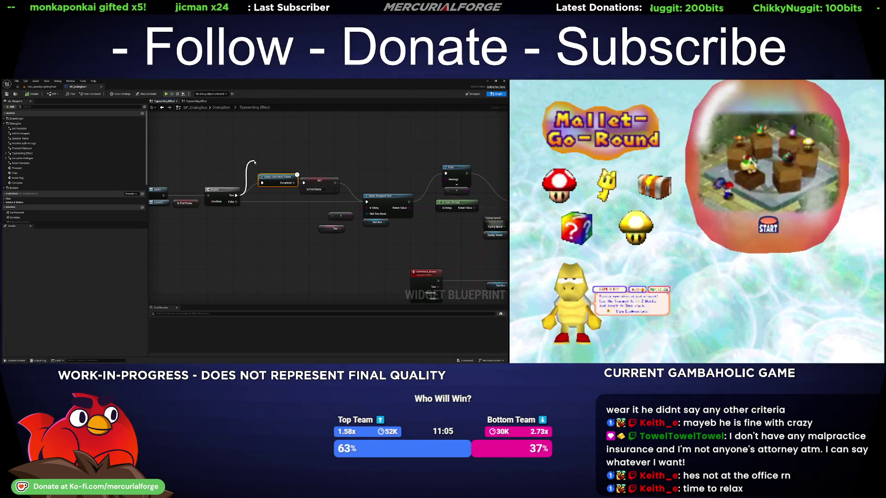
drag(253, 163, 269, 161)
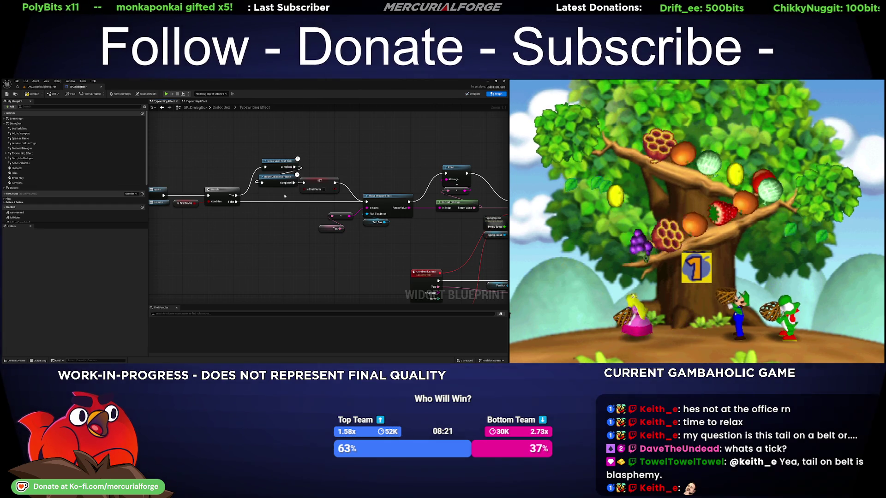
- Move Delay Until Next Frame up and left, then start a play-test of Dev_SpookyLightingTest
drag(273, 193, 311, 202)
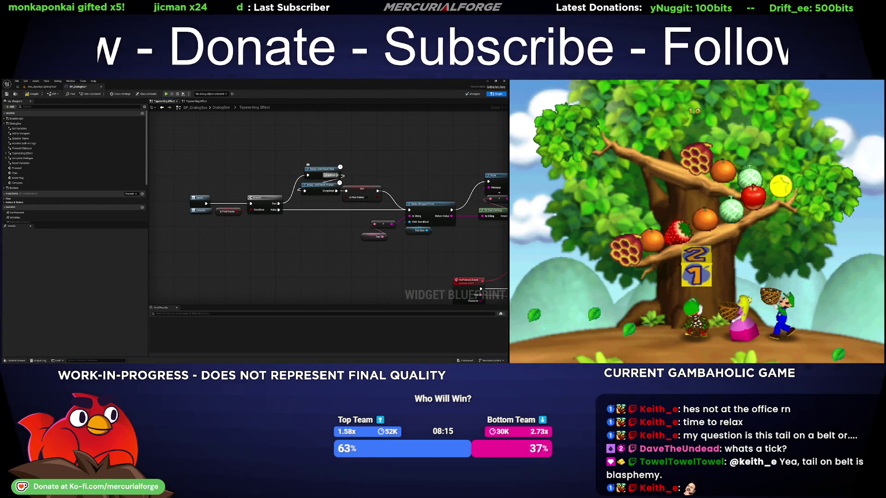
drag(315, 186, 244, 167)
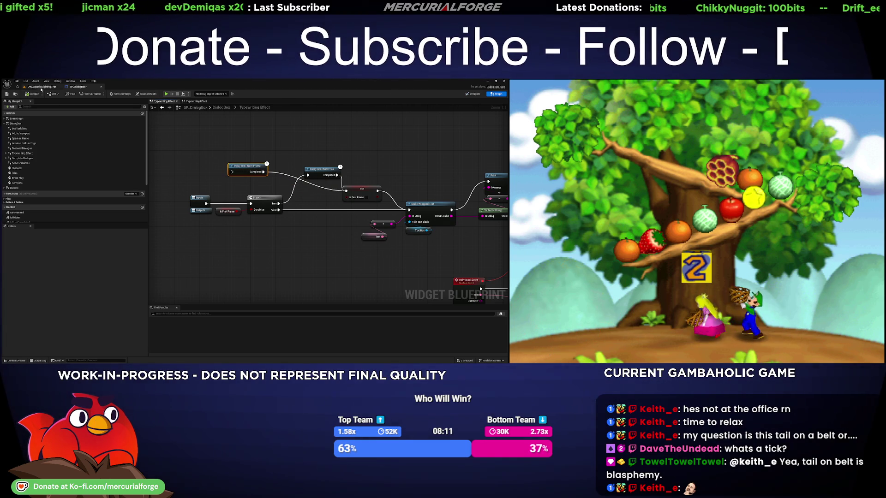
click(41, 88)
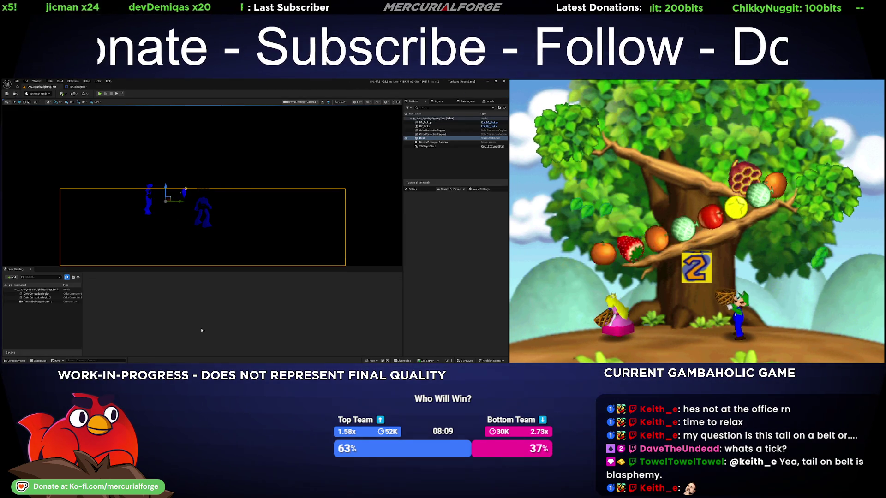
key(alt+p)
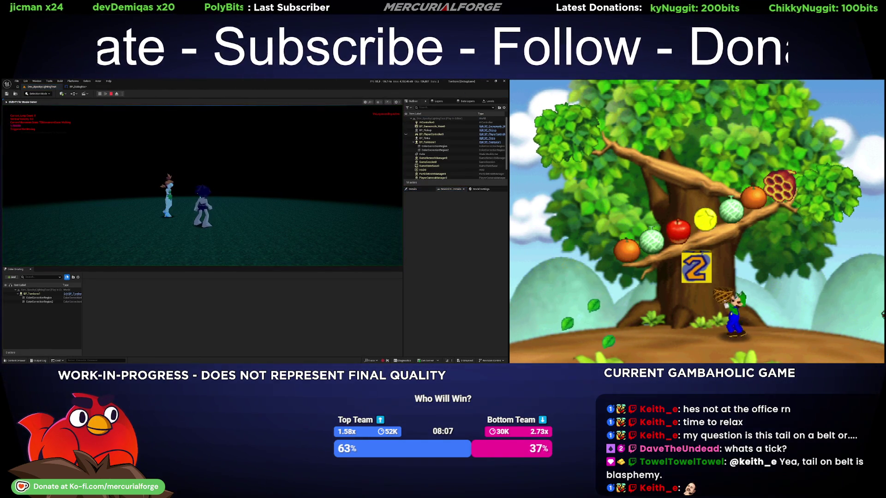
- Walk to Tinka and step through her dialog lines, then return to the BP_DialogBox graph
key(d)
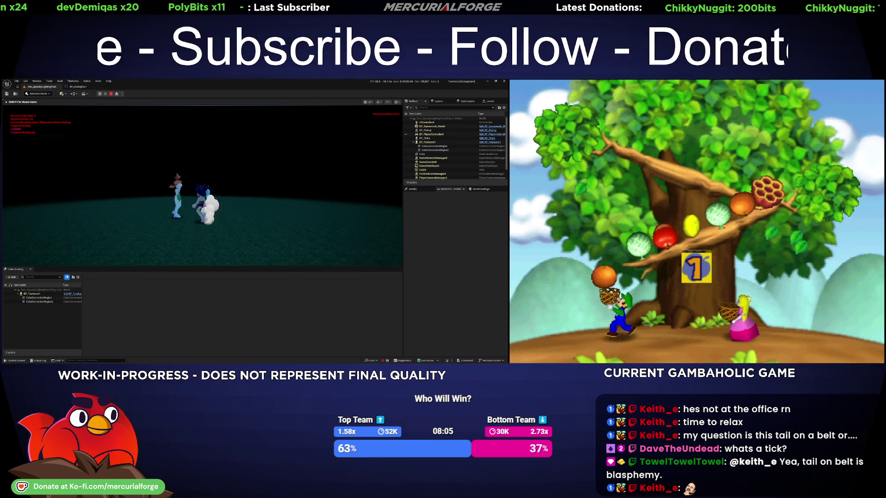
key(F11)
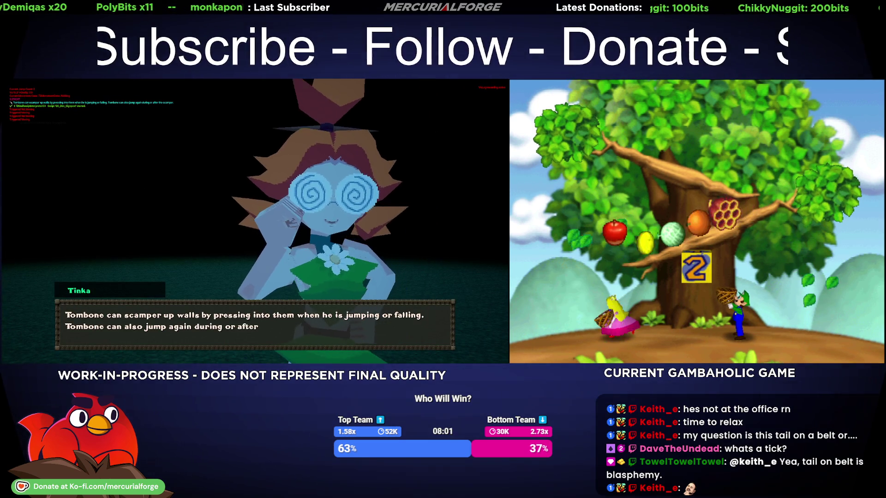
key(Return)
key(Return)
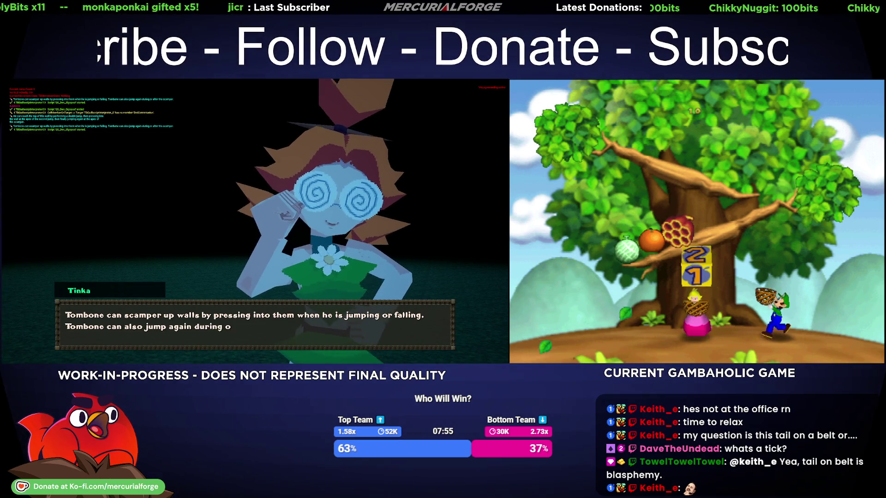
key(Return)
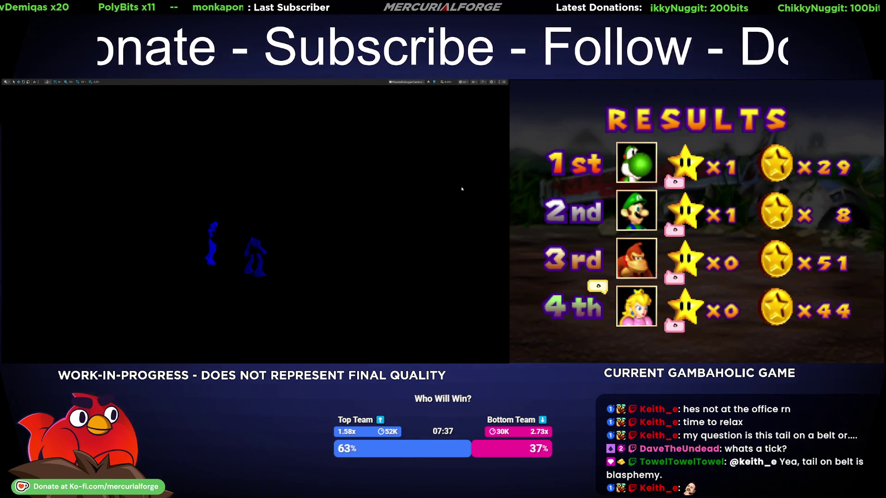
key(F11)
click(78, 86)
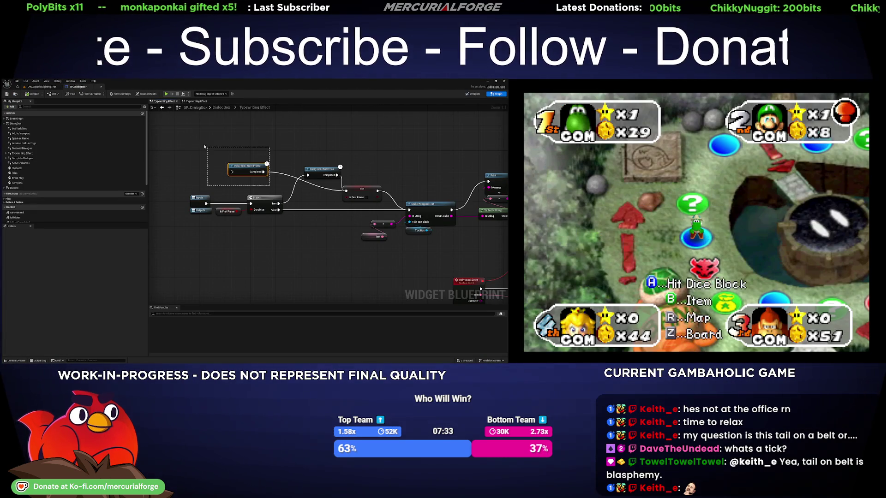
- Delete the redundant Delay Until Next Tick node and bring Delay Until Next Frame beside SET
click(323, 170)
key(Delete)
mouse_move(238, 168)
mouse_down()
mouse_move(320, 186)
mouse_move(279, 203)
mouse_up()
shift+click(354, 201)
drag(354, 202, 343, 205)
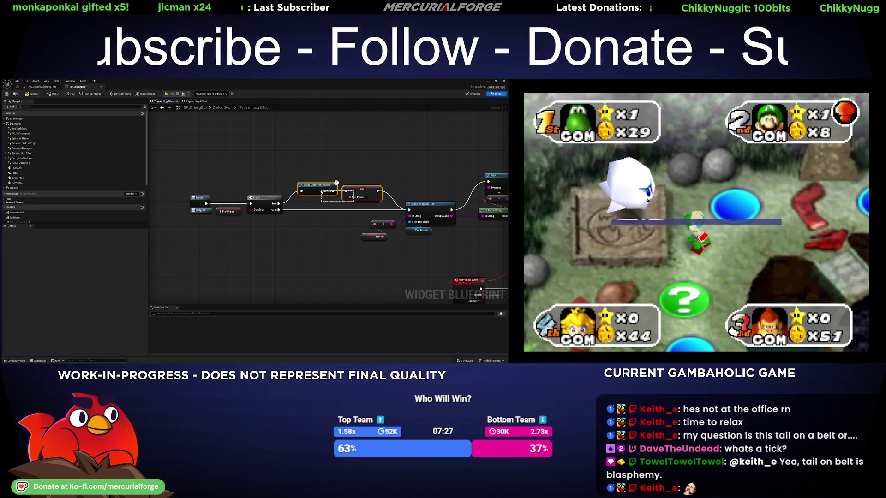
- Place SET Is First Frame ahead of Delay Until Next Frame, then play-test the level
drag(355, 164, 325, 163)
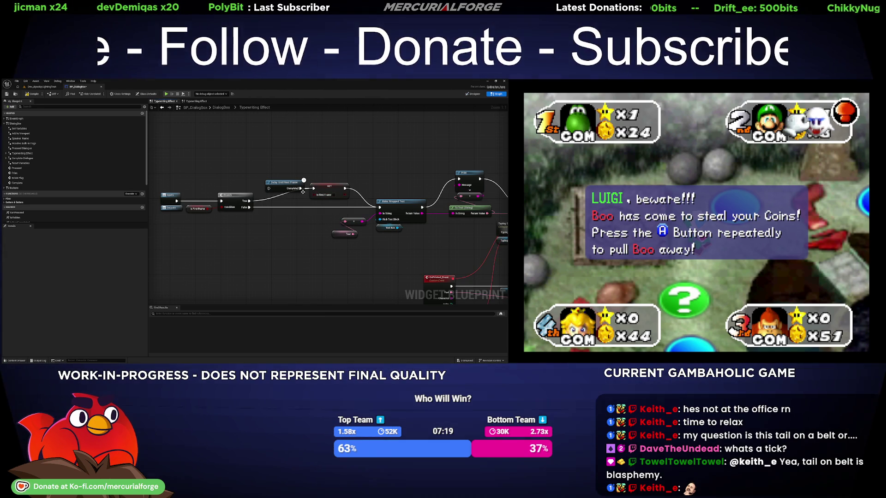
mouse_move(325, 190)
mouse_down()
mouse_move(284, 191)
mouse_move(321, 184)
mouse_move(297, 188)
mouse_up()
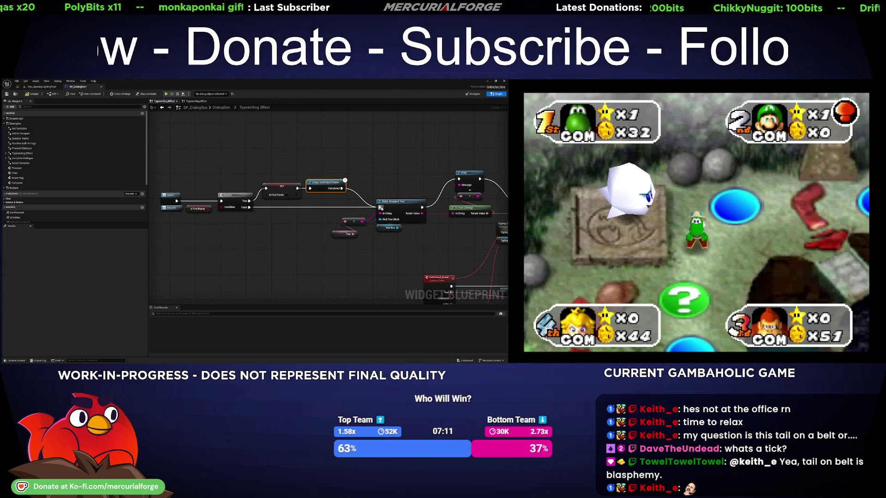
drag(245, 179, 326, 210)
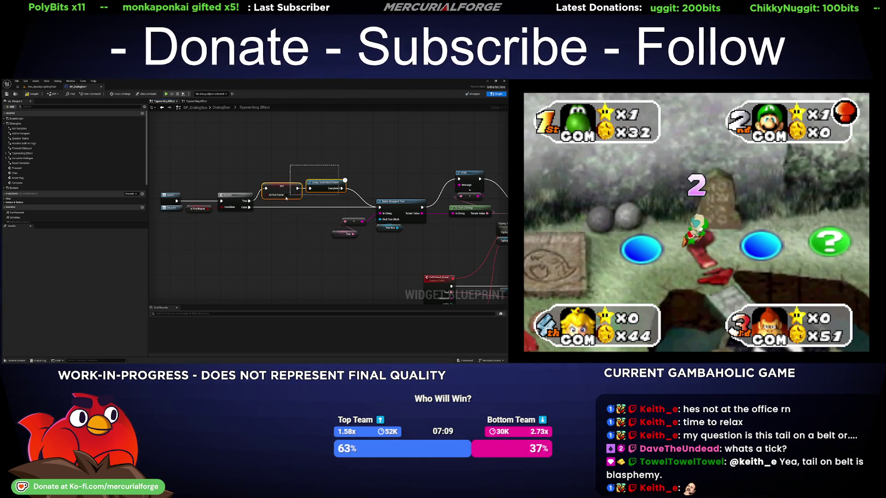
click(311, 163)
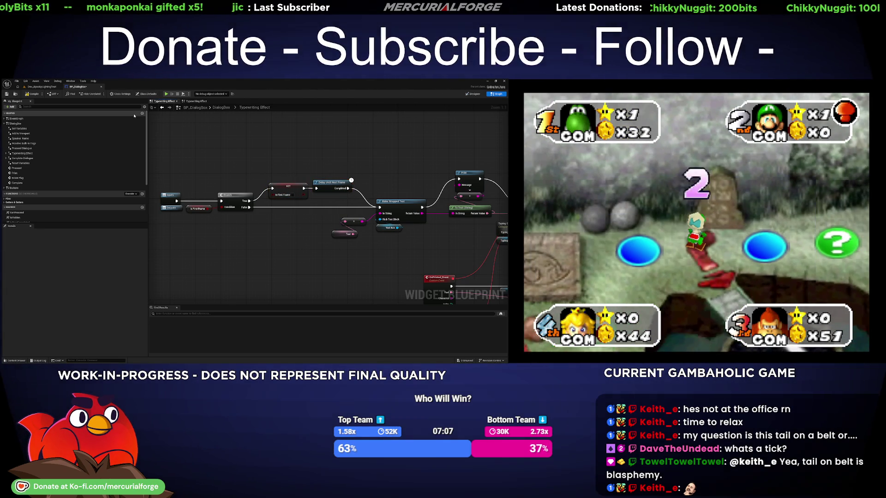
click(39, 87)
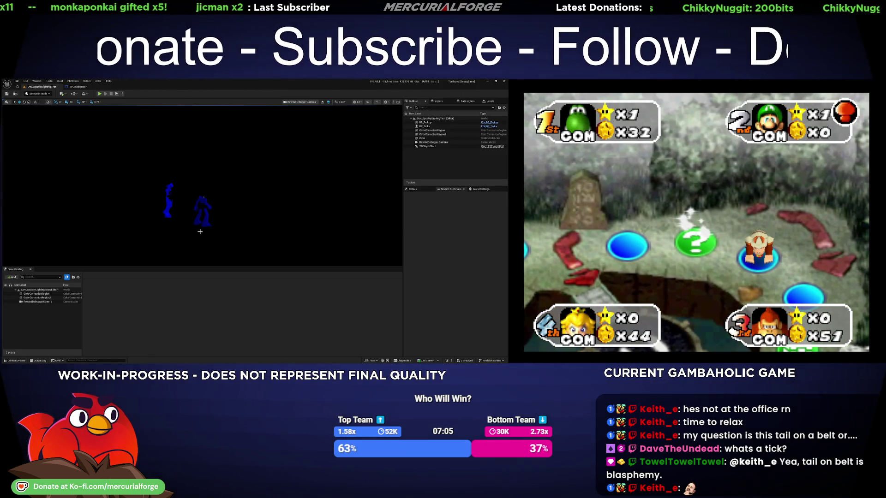
key(alt+p)
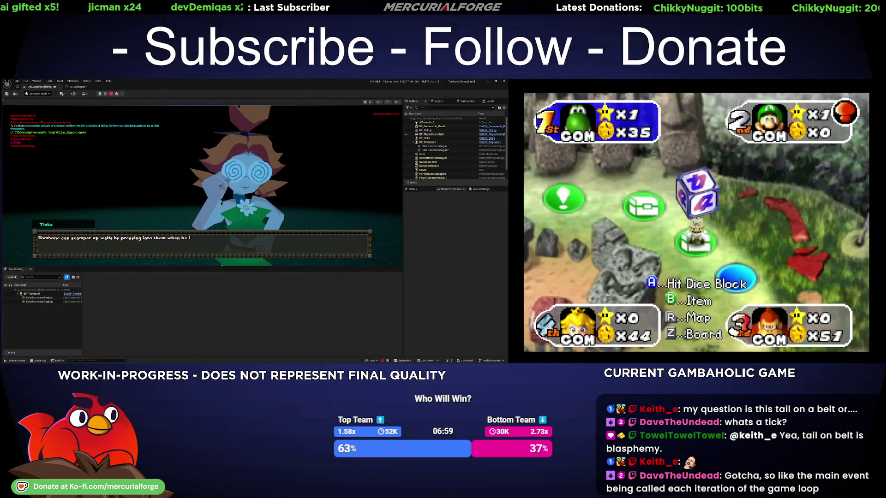
- Advance and close Tinka's dialog, restart it in full screen, then stop the play session
key(e)
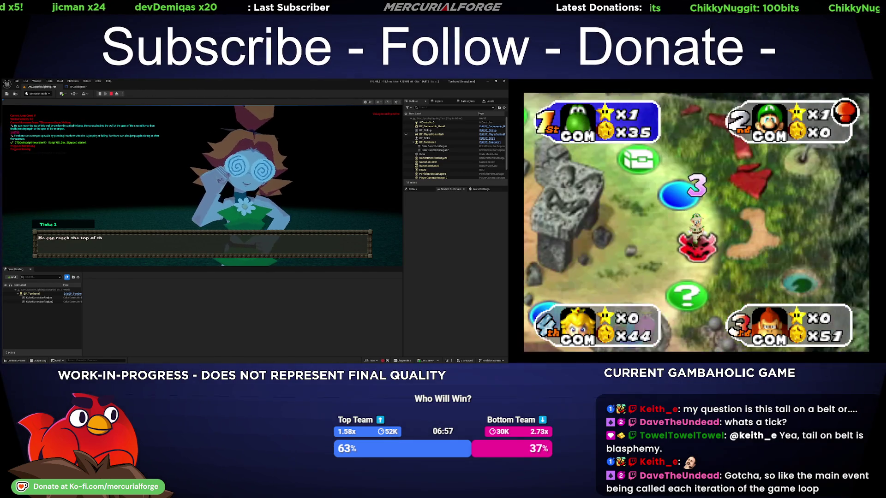
key(e)
key(F11)
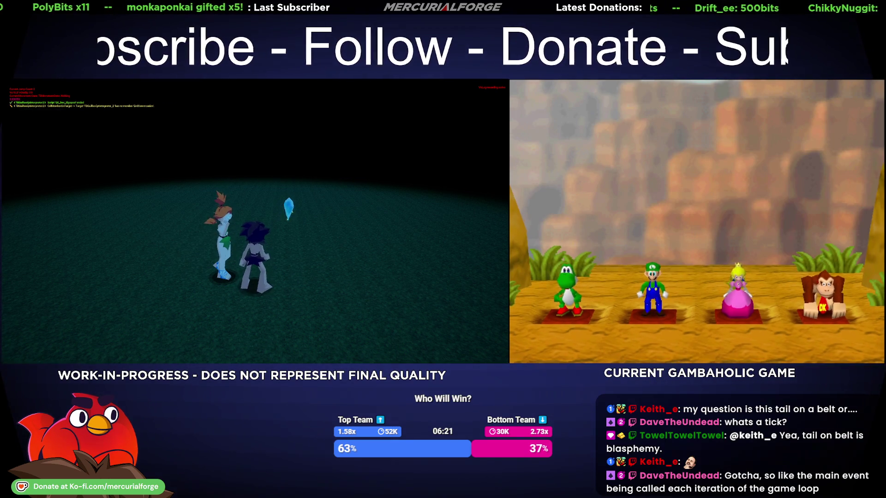
key(F8)
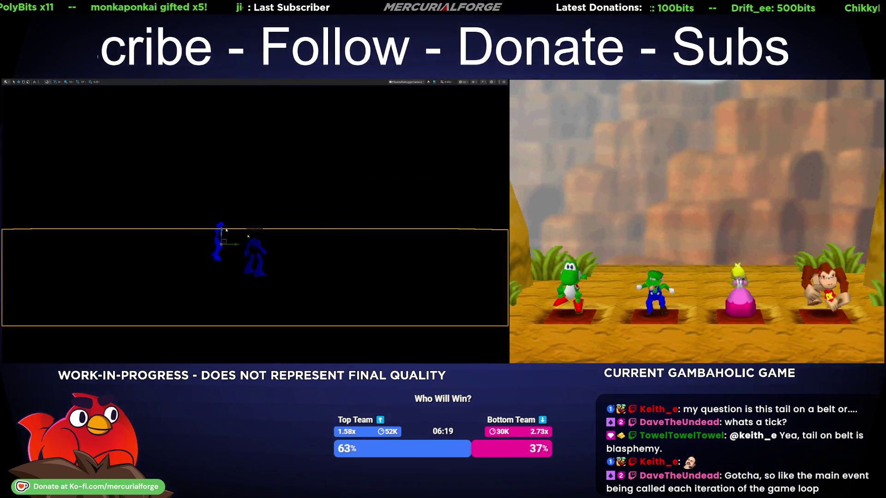
- Restore the editor, reopen the BP_DialogBox graph, zoom in, and select Make Wrapped Text and Text Box nodes
key(F11)
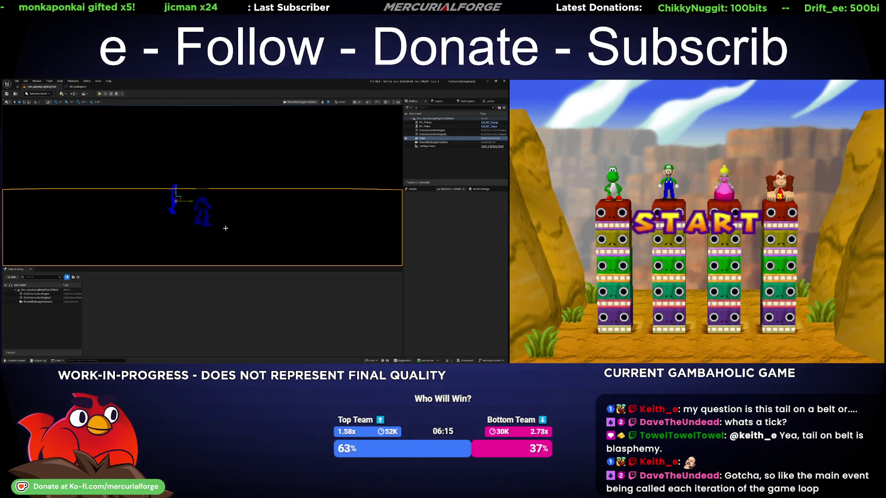
click(75, 87)
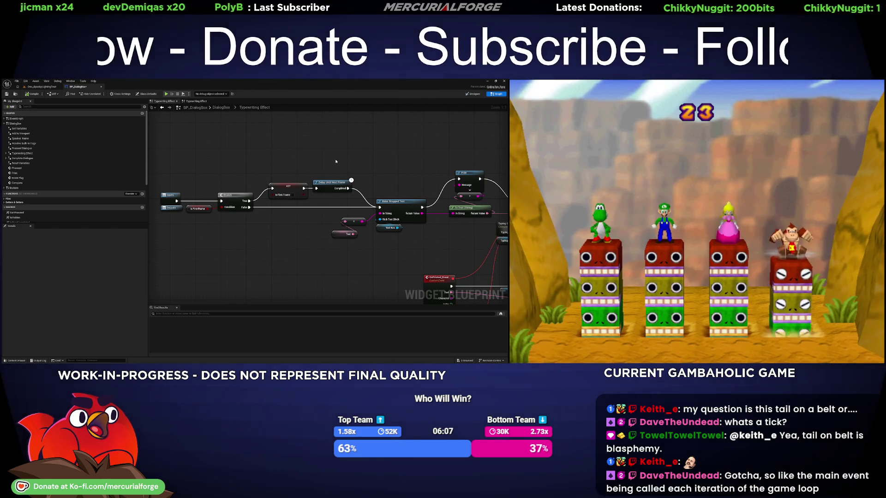
scroll(343, 176, up, 7)
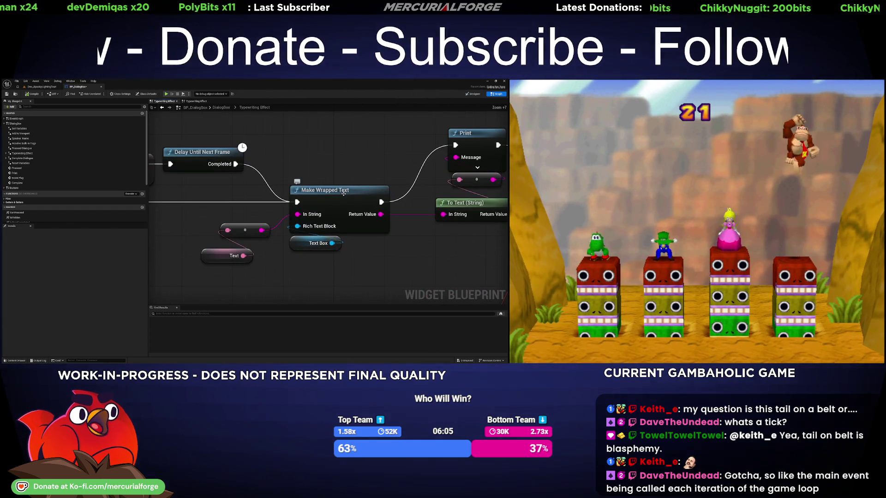
drag(360, 163, 260, 235)
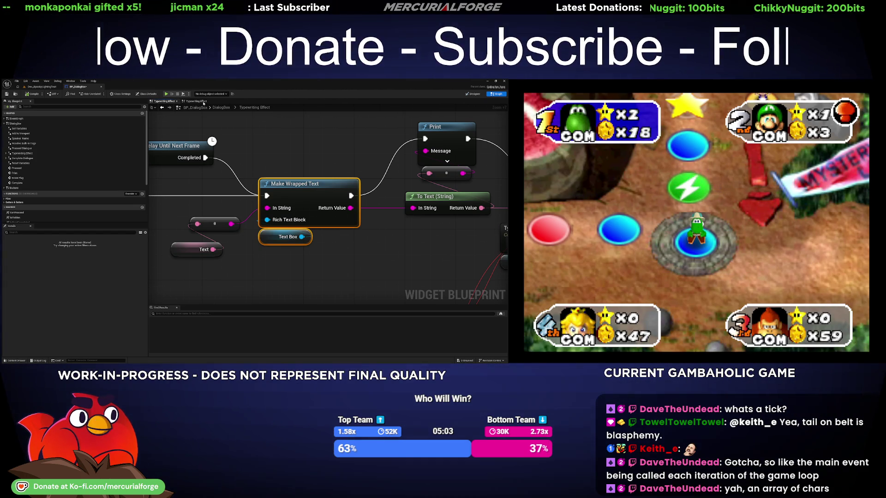
- Switch to the Dev_SpookyLightingTest level, play-test it, then exit the fullscreen viewport
key(ctrl+Tab)
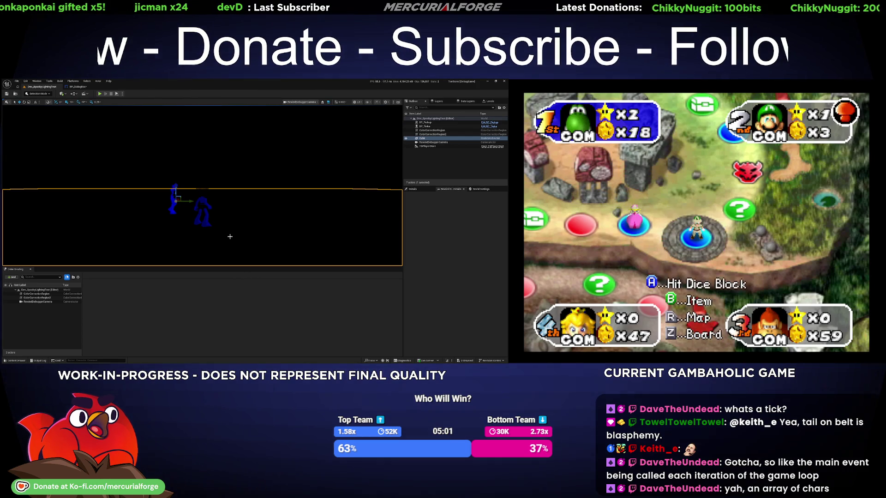
key(alt+p)
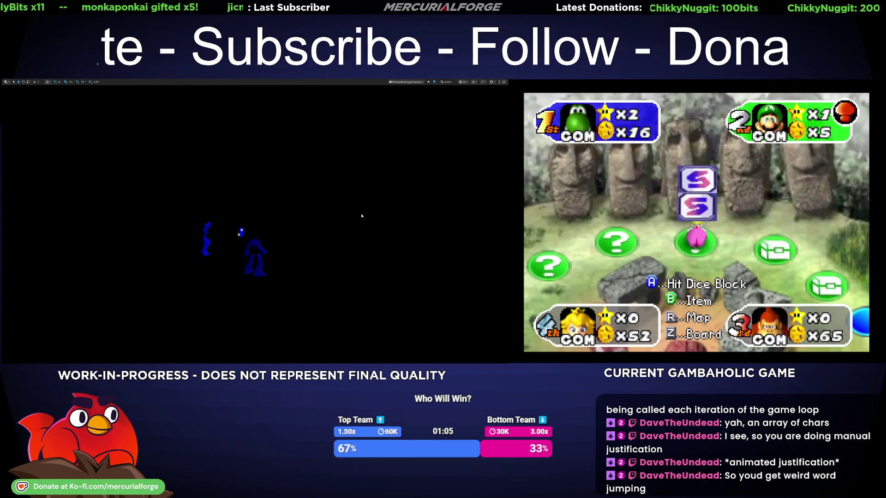
key(F11)
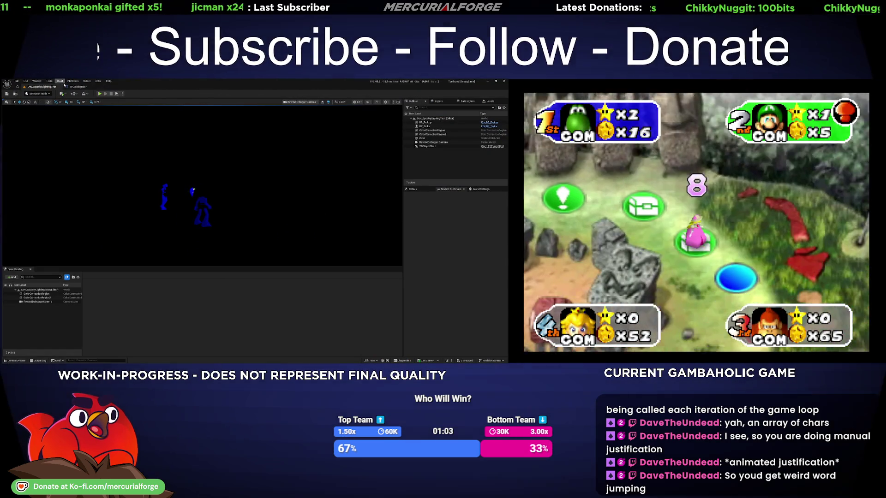
click(77, 87)
mouse_move(310, 216)
mouse_down()
mouse_move(373, 203)
mouse_move(371, 189)
mouse_up()
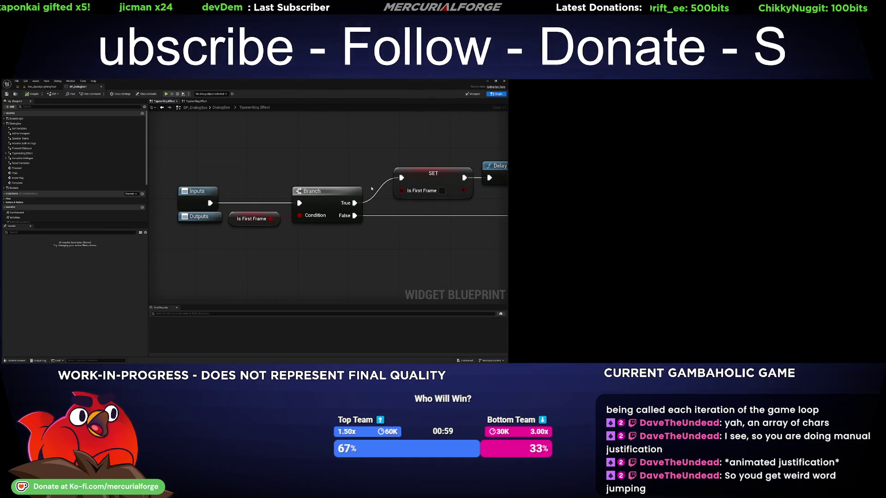
mouse_move(231, 176)
mouse_down()
mouse_move(282, 224)
mouse_move(360, 241)
mouse_up()
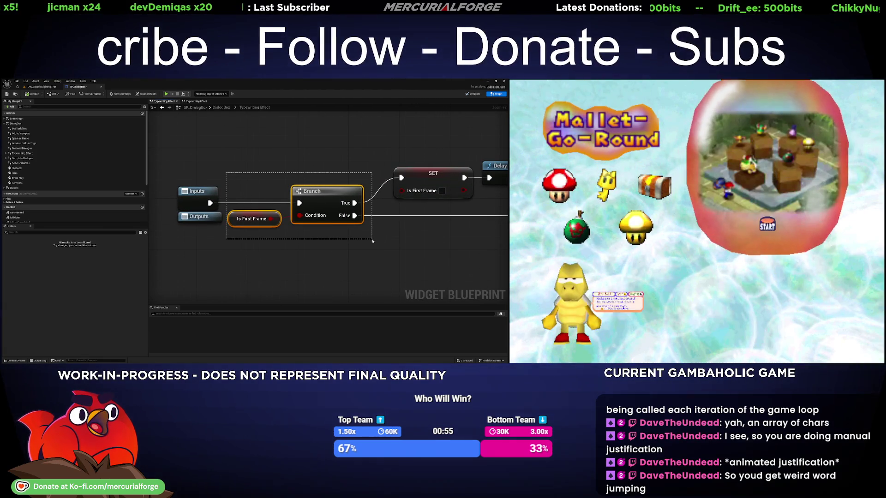
drag(372, 240, 230, 251)
mouse_move(219, 149)
mouse_down()
mouse_move(349, 211)
mouse_move(438, 217)
mouse_move(348, 200)
mouse_up()
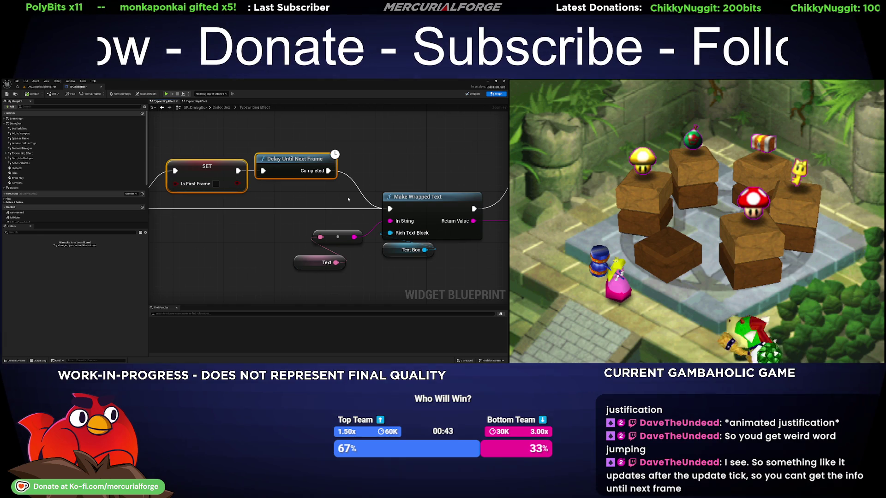
mouse_move(348, 200)
mouse_down()
mouse_move(256, 203)
mouse_move(389, 246)
mouse_up()
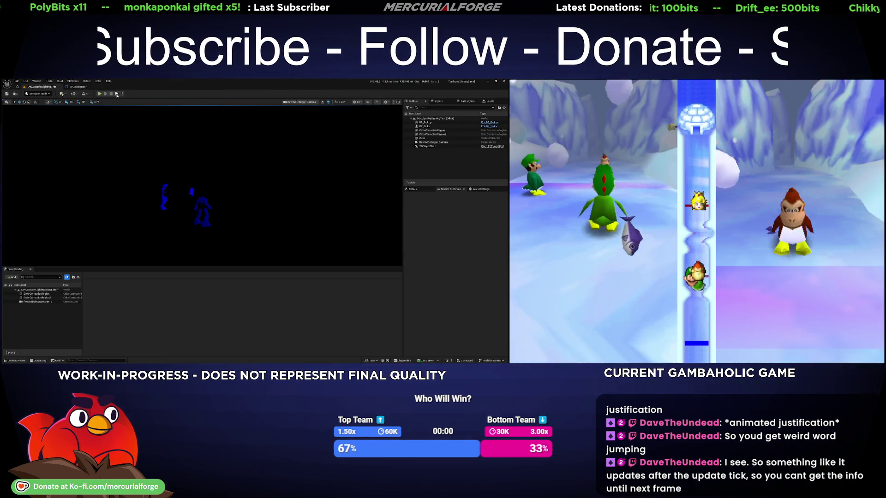
- Play the level, talk through Tinka's dialogue, start it again, and show the game full screen
click(116, 94)
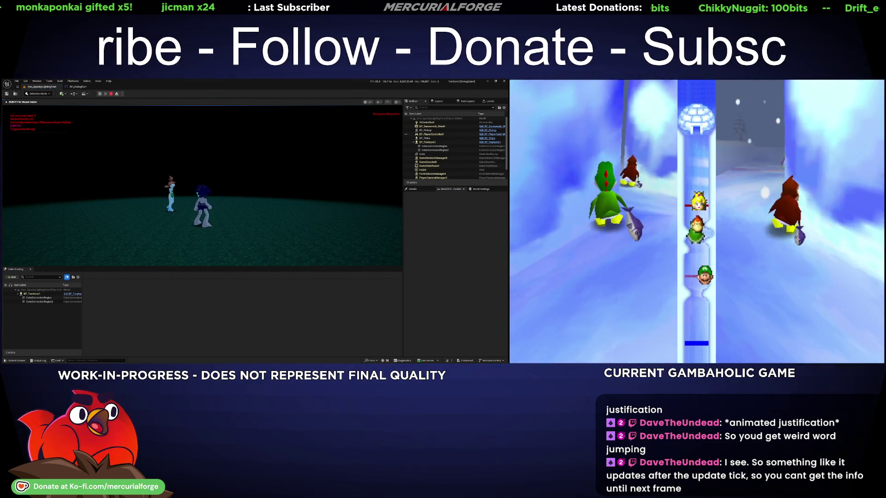
key(e)
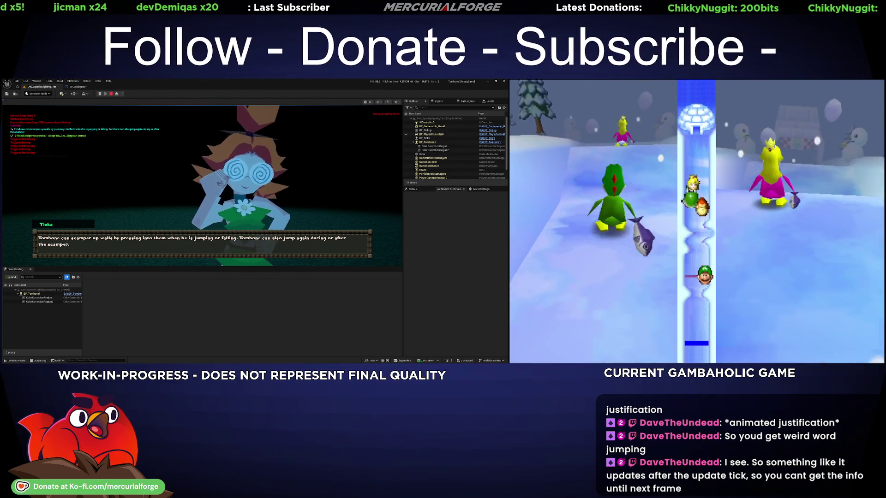
key(e)
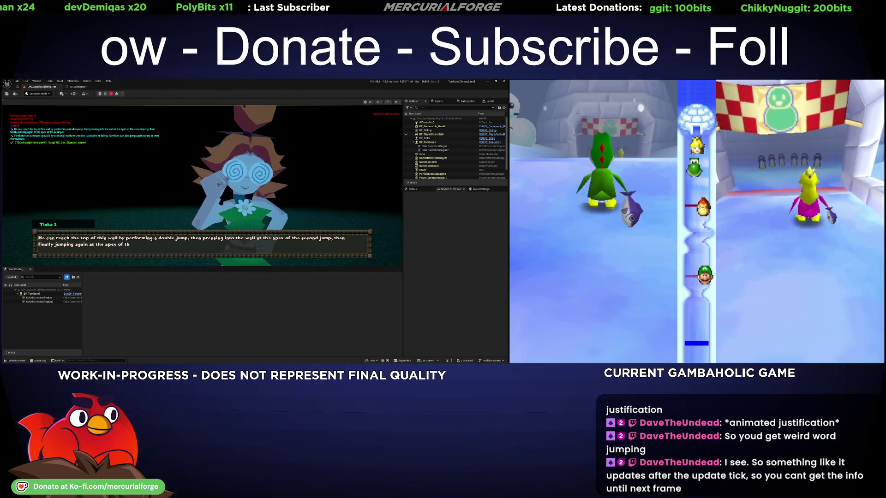
key(e)
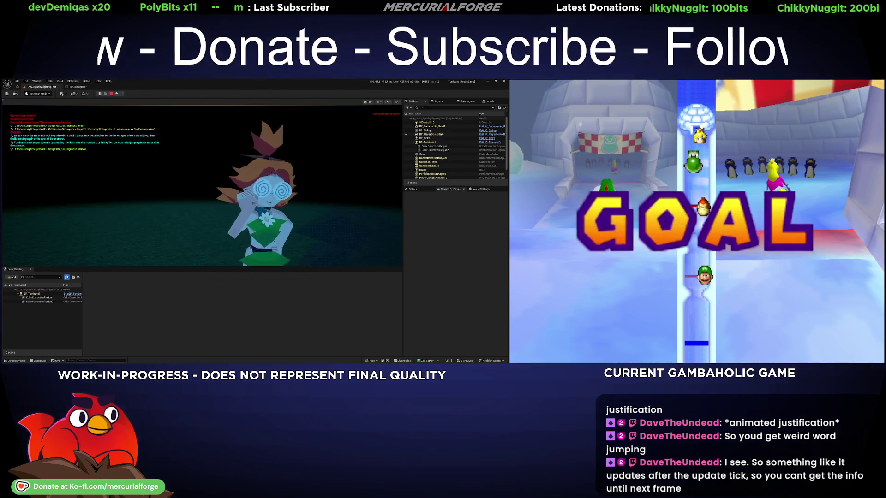
key(e)
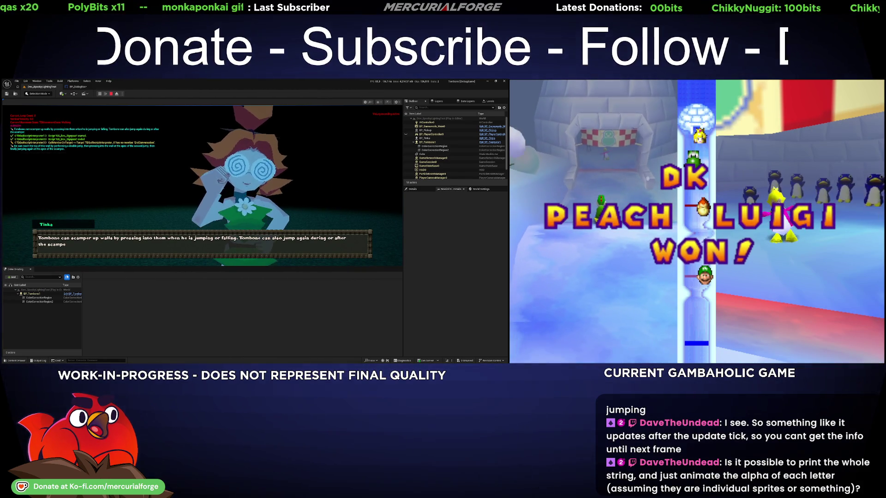
key(F11)
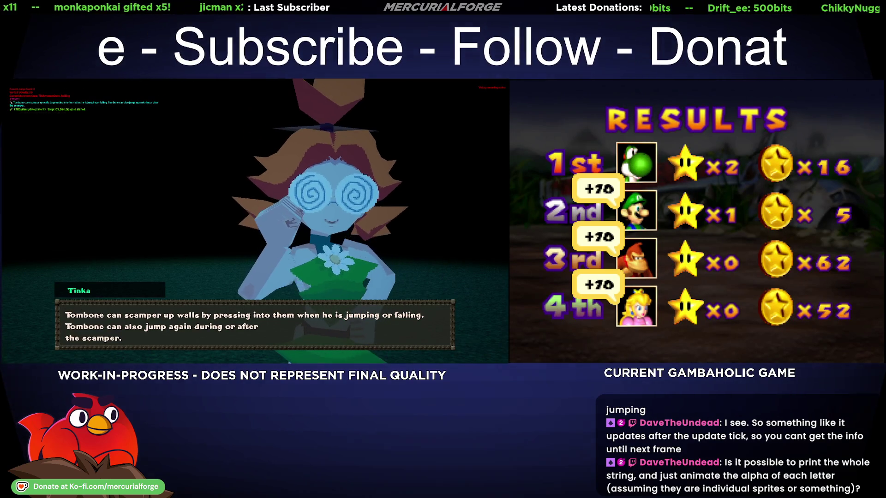
- Toggle the full-screen game view while Tinka's second line wraps over three lines, then end play
key(F11)
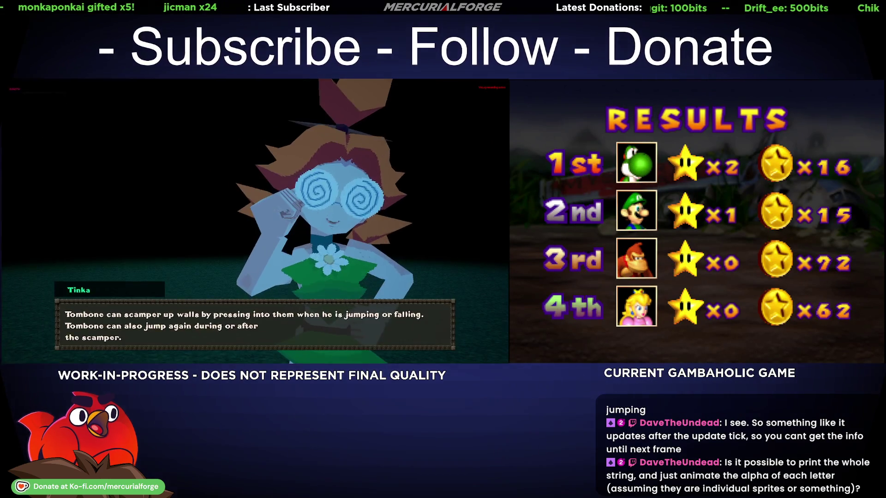
key(F11)
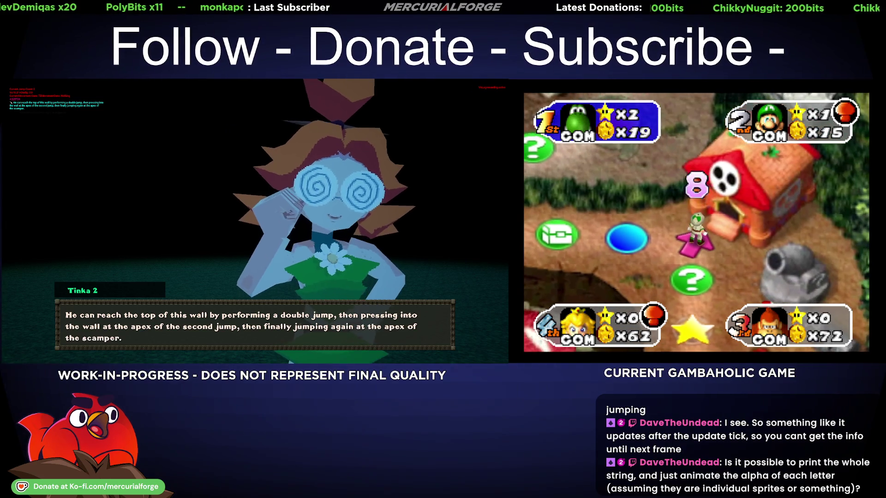
key(F11)
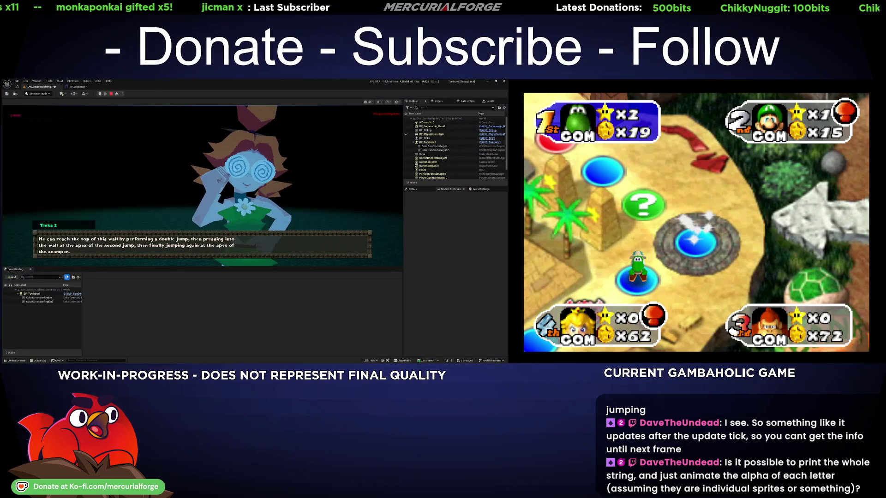
key(F11)
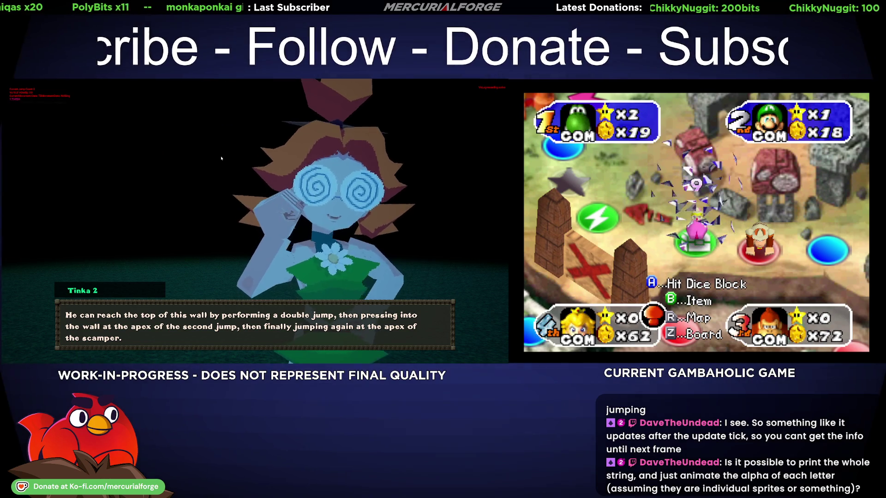
key(Escape)
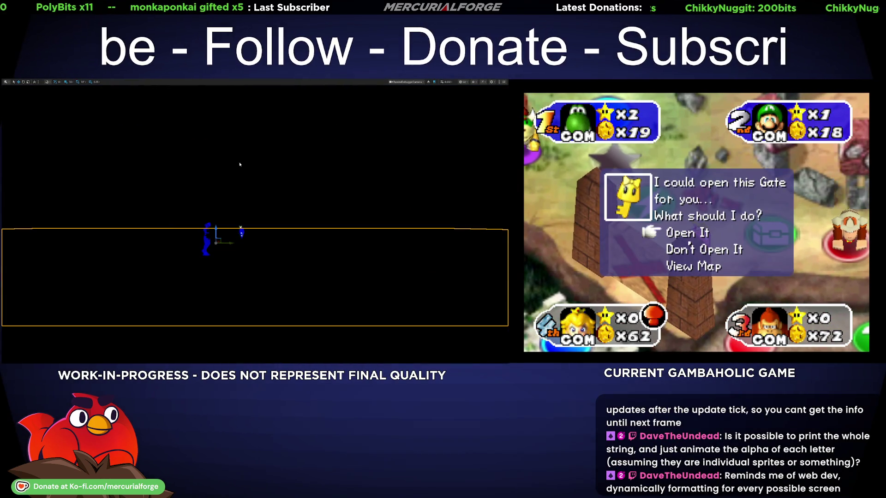
- Restore the editor, reopen the BP_DialogBox graph, pan across its nodes, and switch to the Designer layout
key(F11)
click(78, 86)
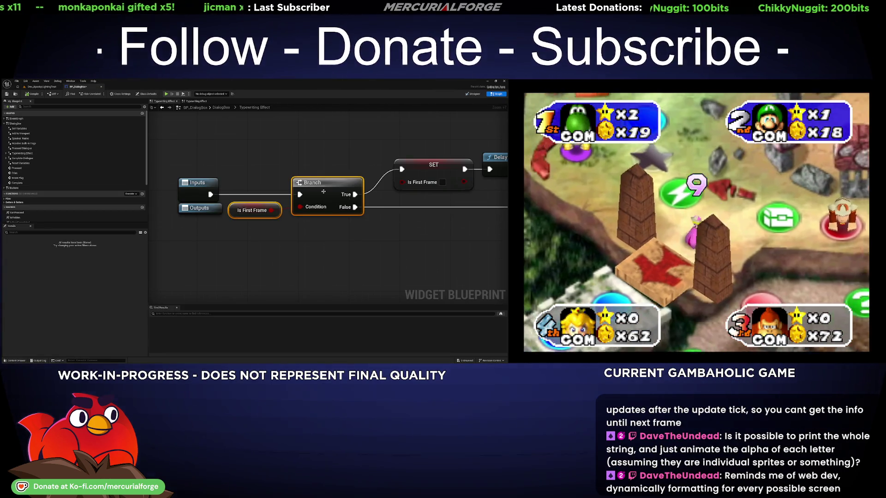
scroll(331, 194, down, 5)
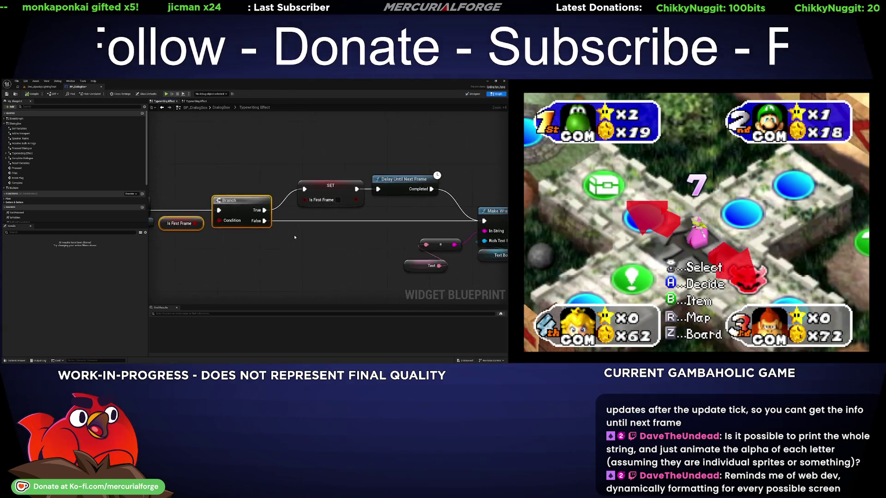
drag(271, 239, 260, 223)
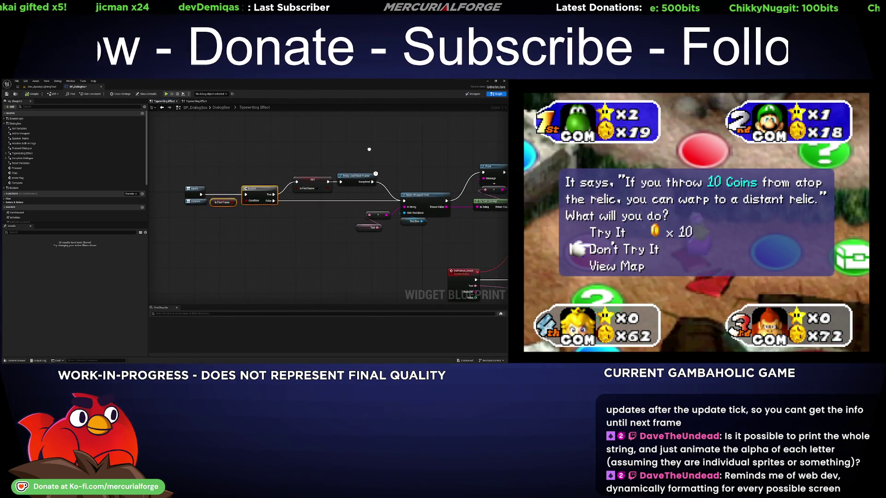
drag(375, 174, 149, 181)
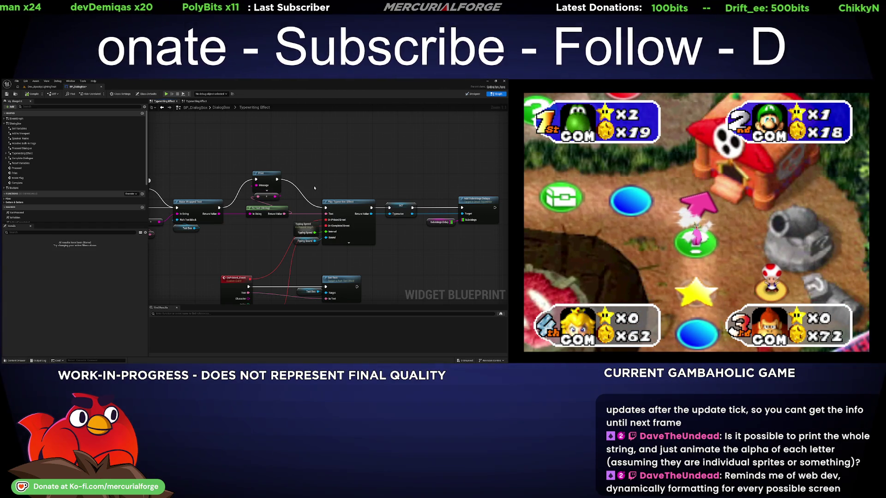
drag(314, 188, 324, 139)
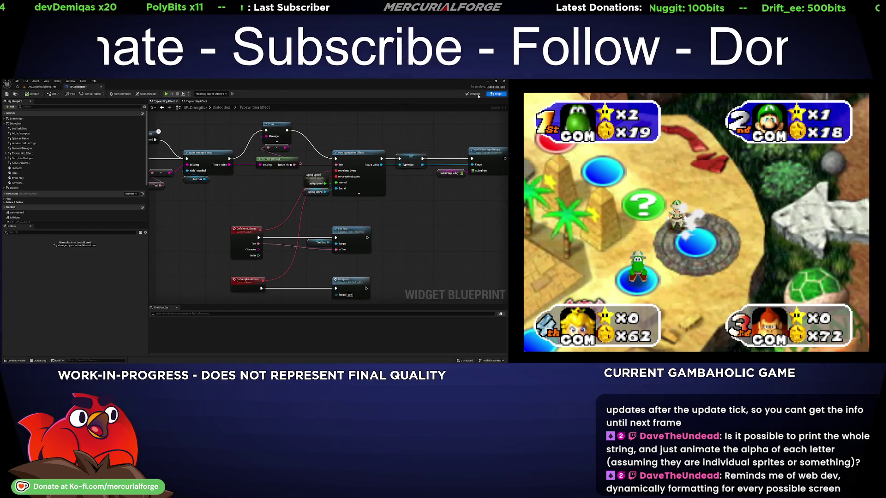
click(473, 94)
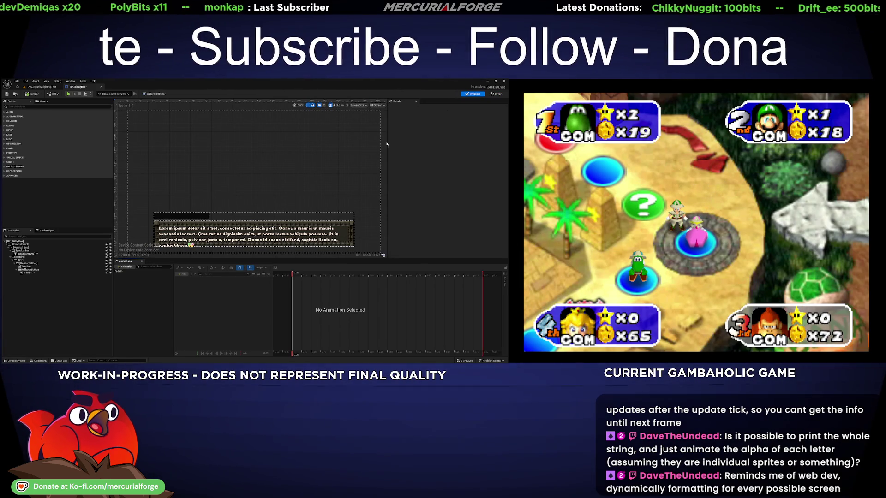
- Select the dialog TextBox in the Designer, then return to the graph's Branch and Delay Until Next Frame nodes
click(208, 235)
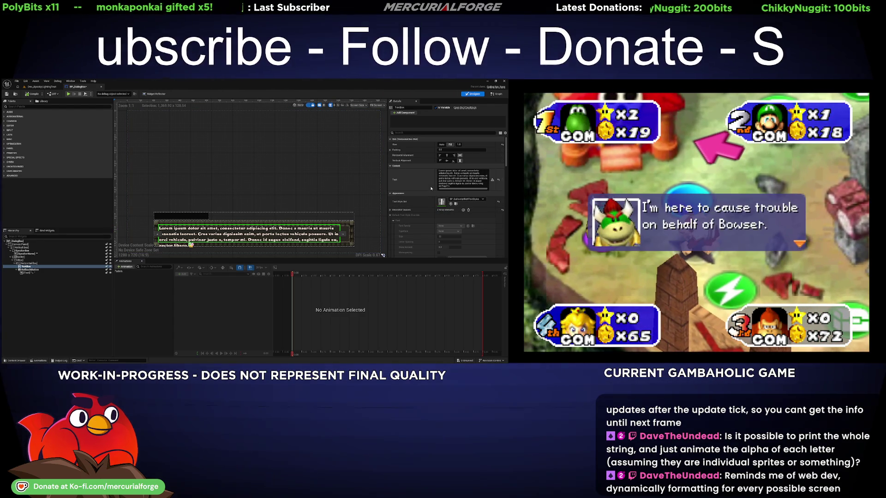
click(497, 93)
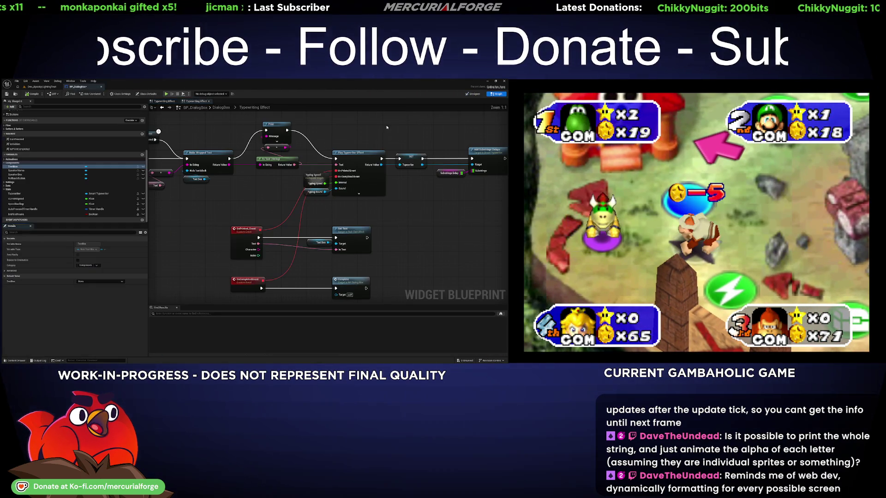
drag(332, 124, 323, 206)
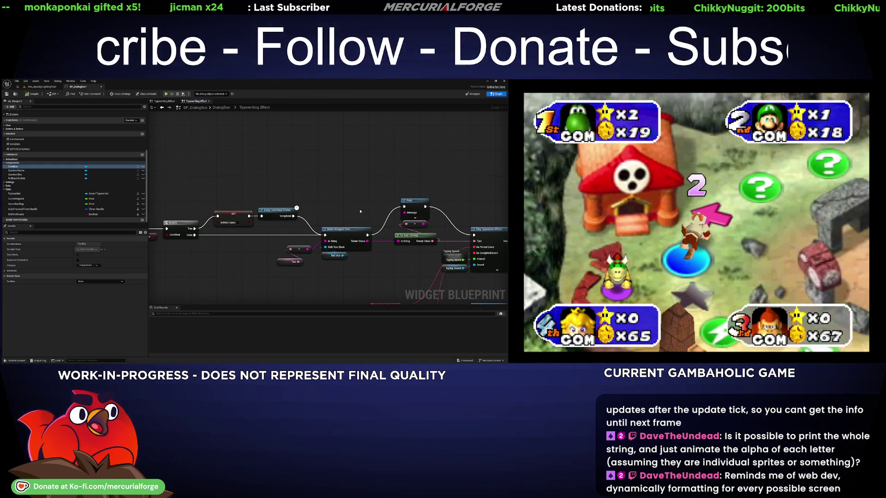